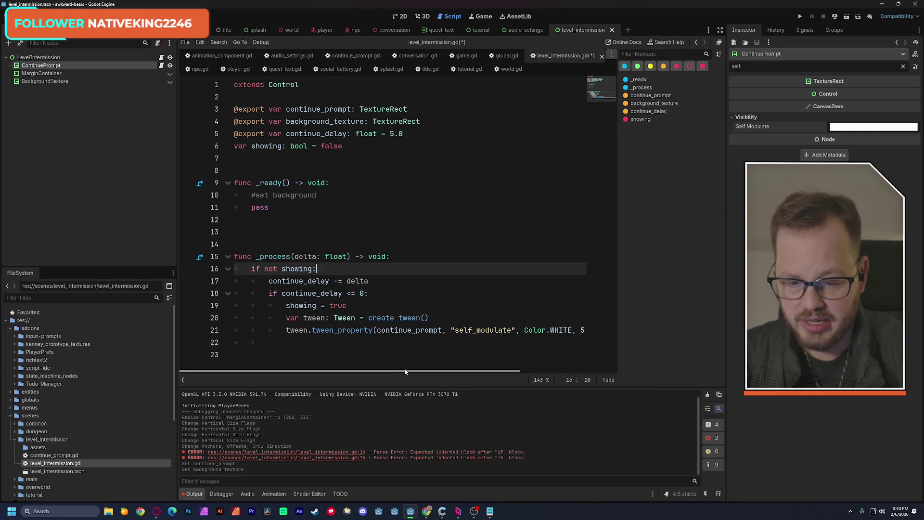
- Set ContinuePrompt's Self Modulate alpha to 0, save the scene, and return to the 2D view
mouse_move(456, 372)
mouse_down()
mouse_move(530, 369)
mouse_move(446, 371)
mouse_up()
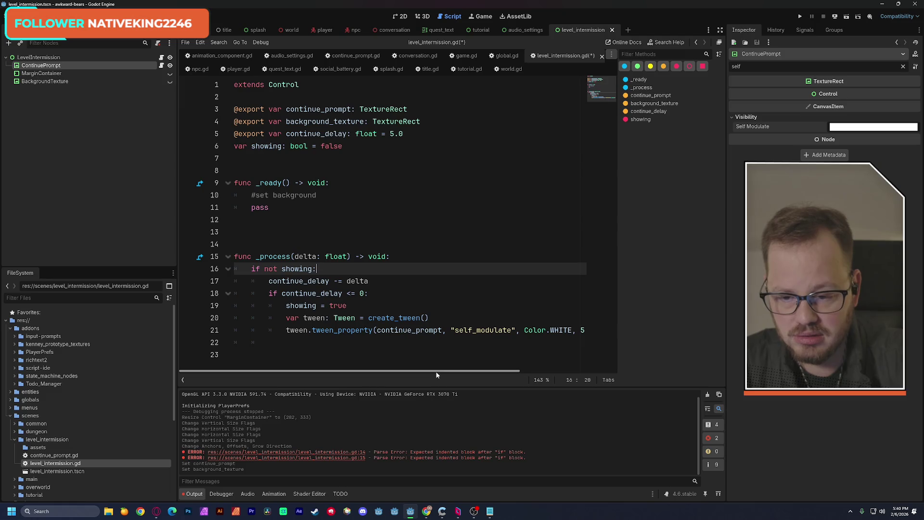
key(ctrl+s)
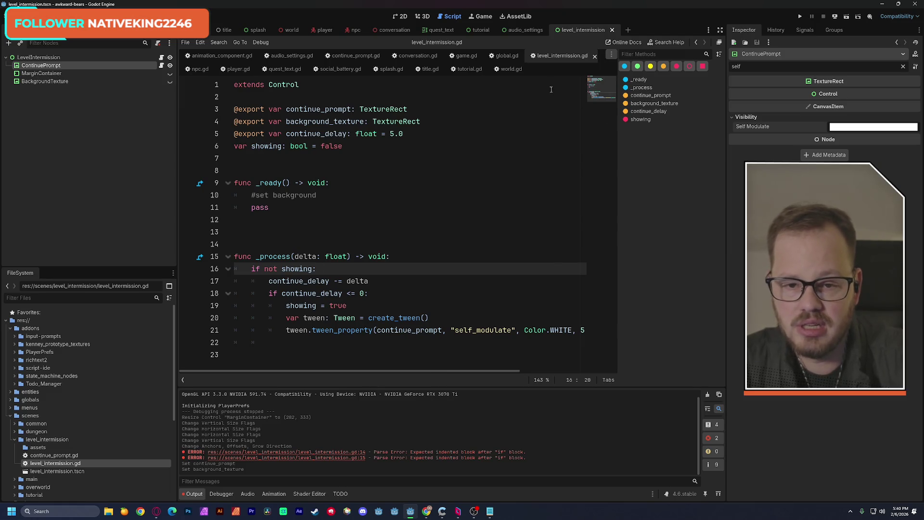
click(832, 127)
drag(867, 308, 751, 308)
key(Escape)
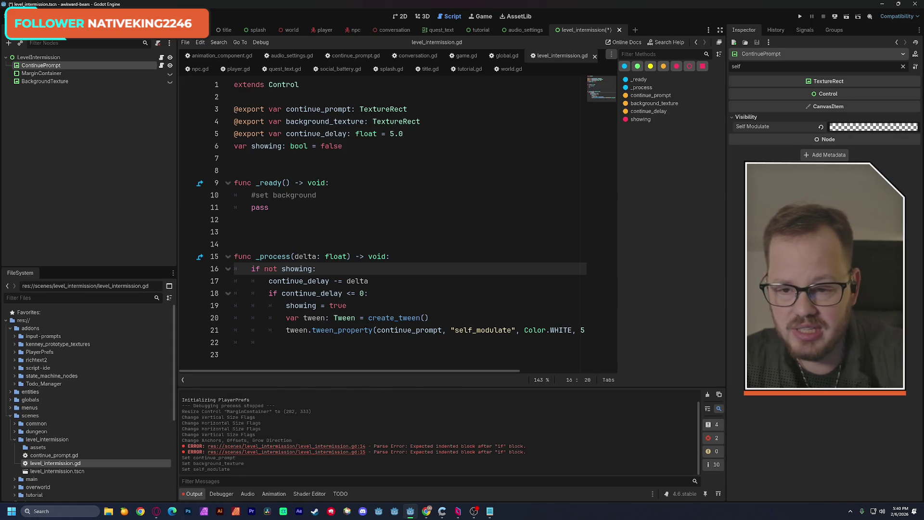
key(ctrl+s)
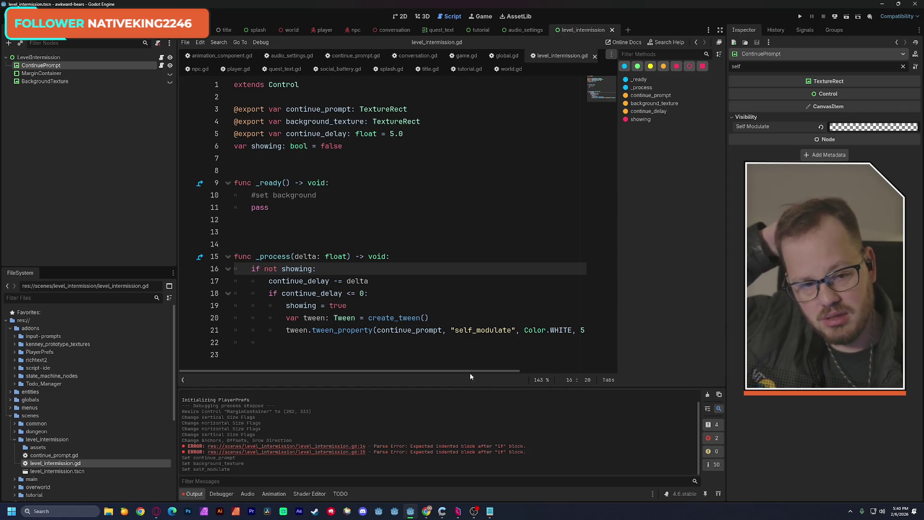
key(ctrl+F1)
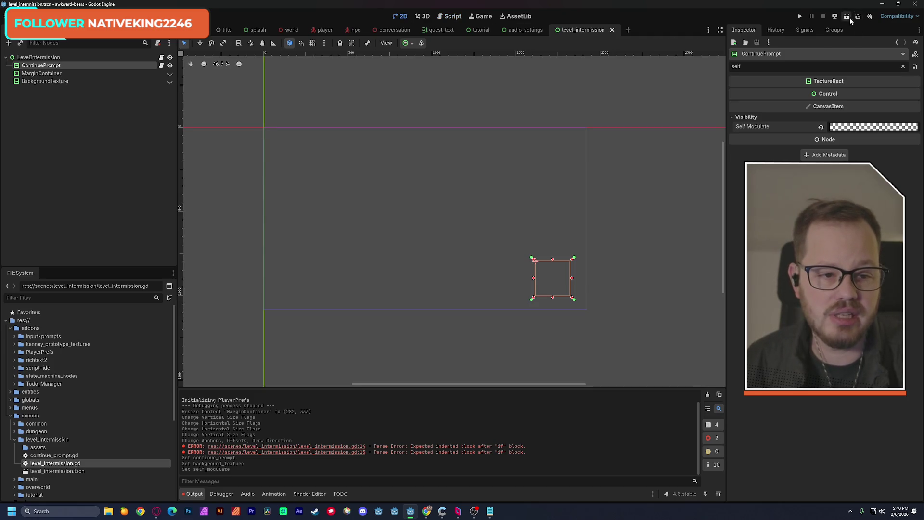
- Test-run the level intermission scene, stop the game, and reopen the LevelIntermission script
click(848, 17)
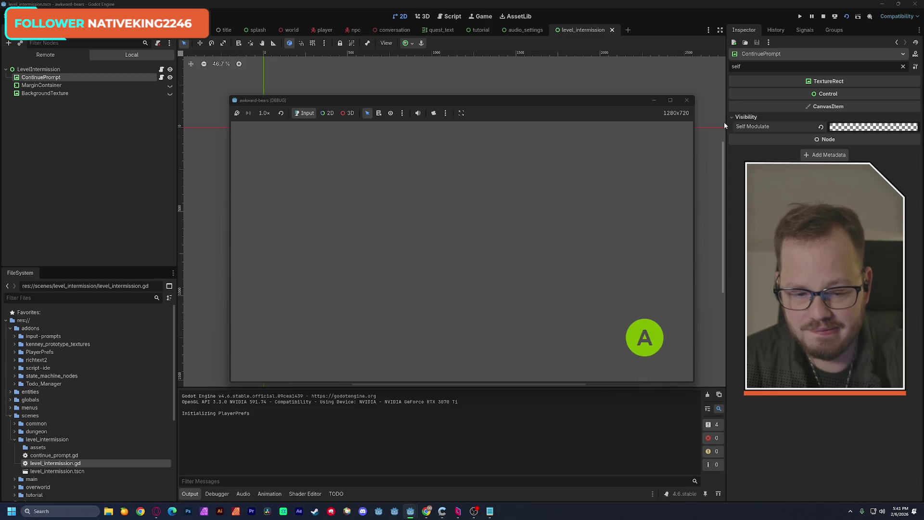
click(687, 100)
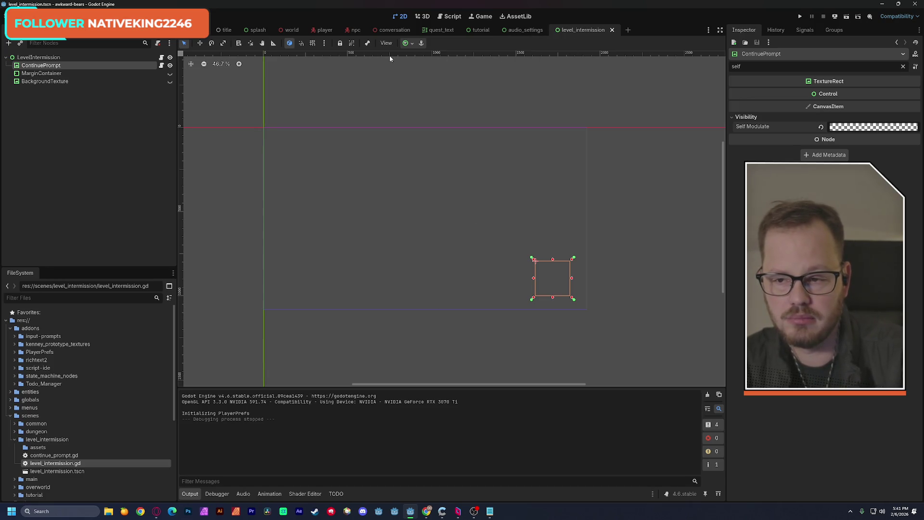
click(161, 57)
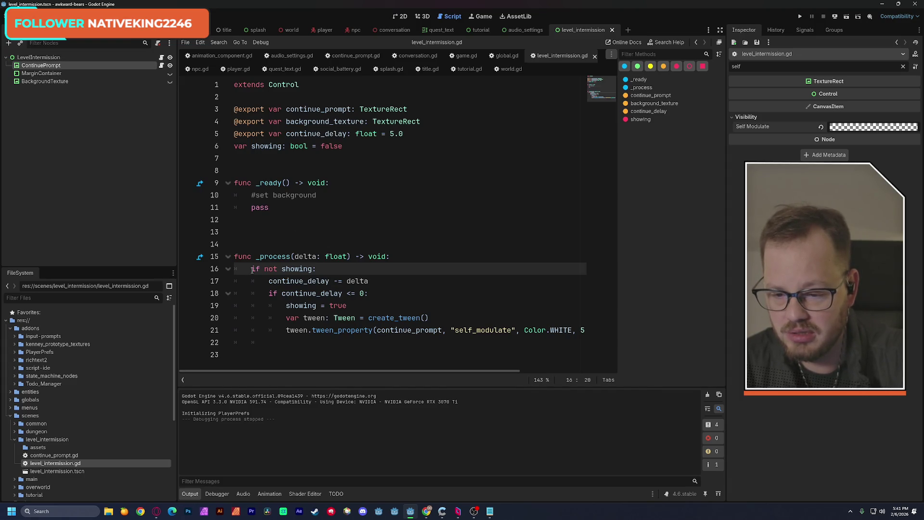
- Copy the button_a input check from tutorial.gd into _process in level_intermission.gd
click(288, 351)
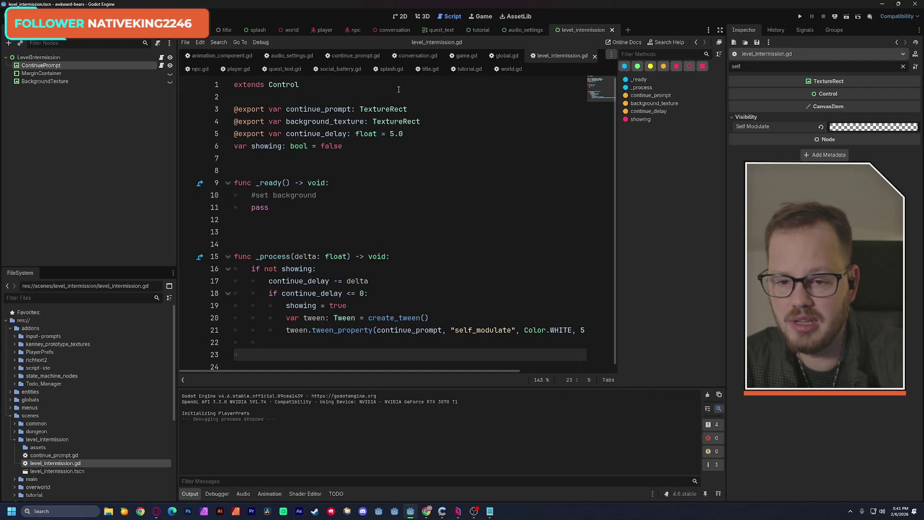
click(470, 70)
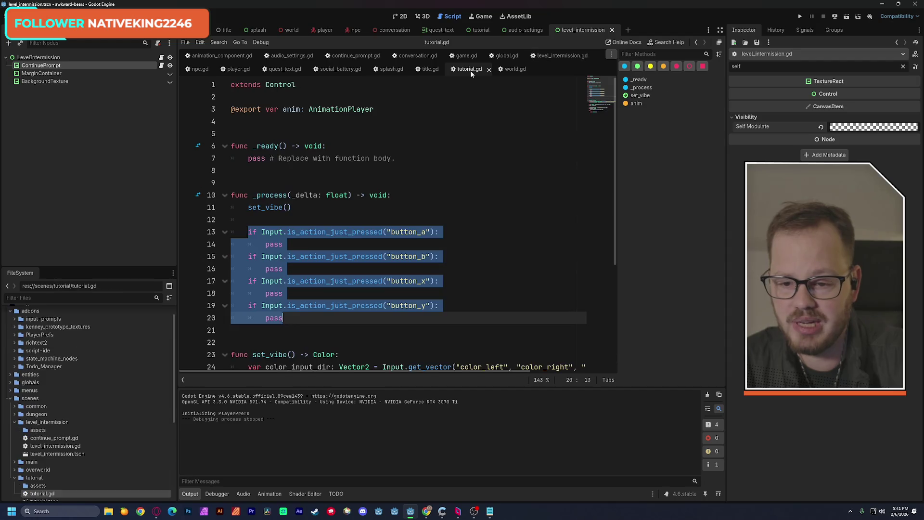
click(358, 170)
drag(251, 232, 289, 244)
key(ctrl+c)
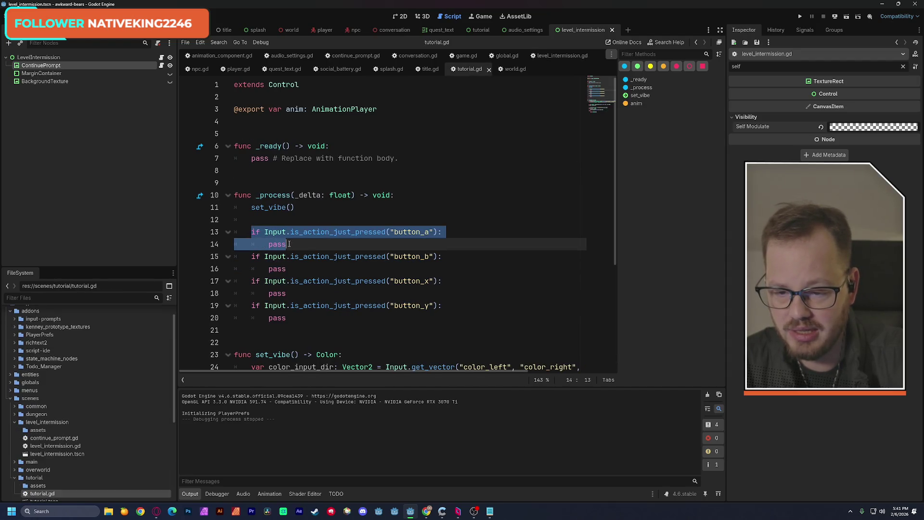
click(549, 57)
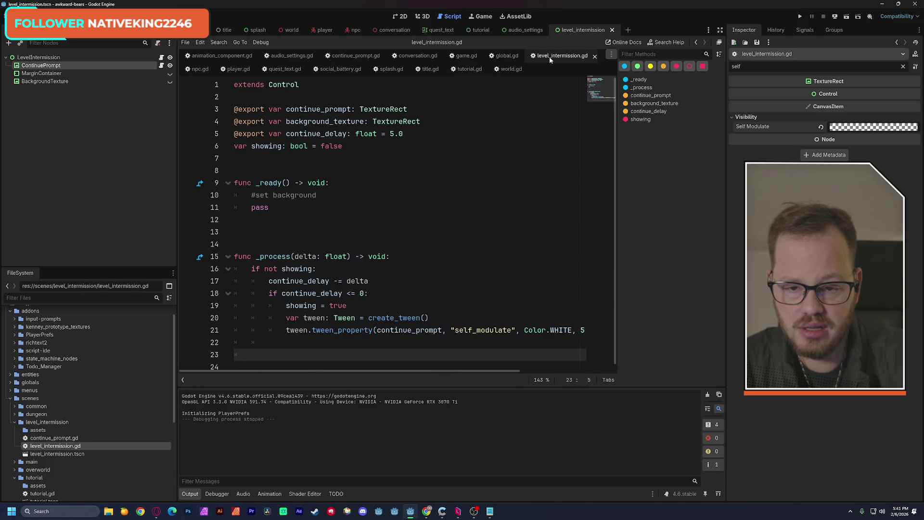
key(ctrl+v)
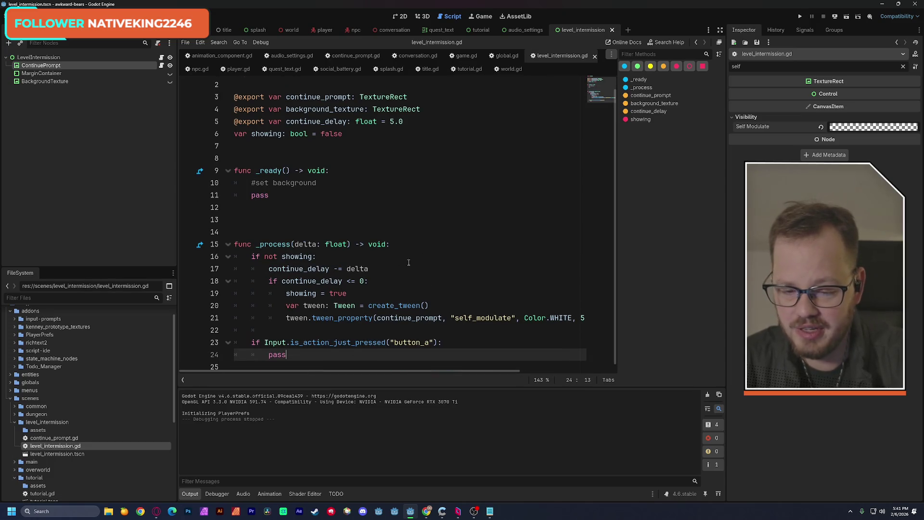
- Replace the check's pass with print("go to next level") and save the script
double_click(281, 355)
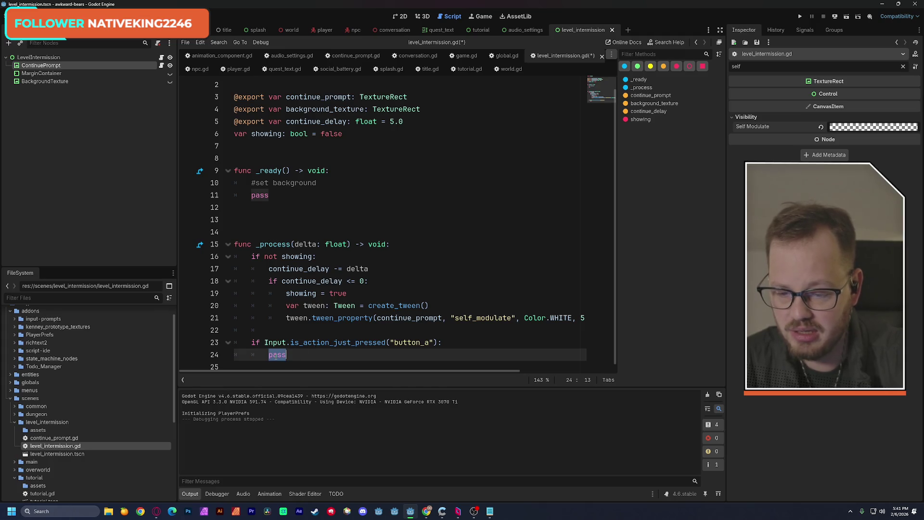
text(print()
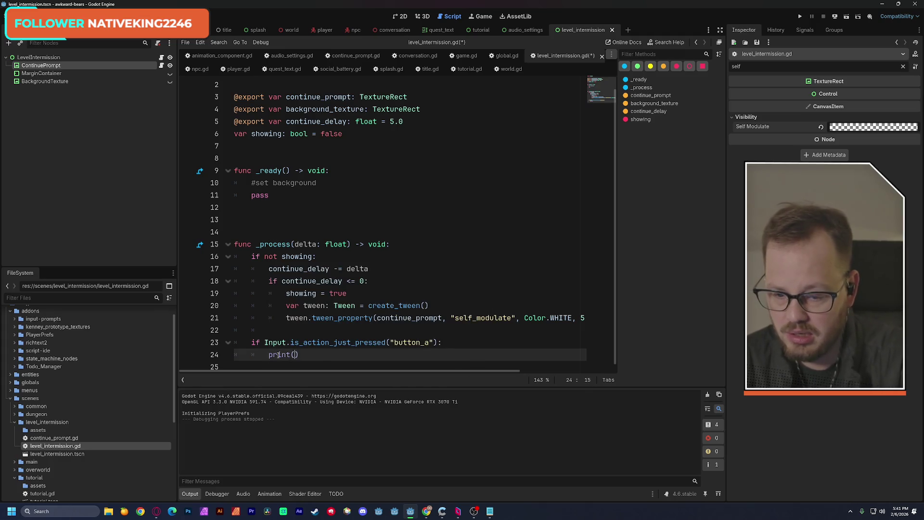
text("go to next )
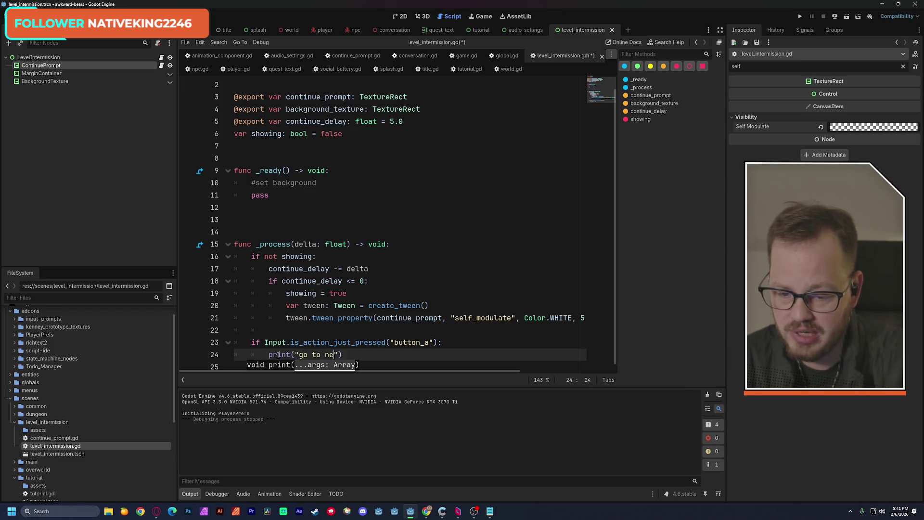
text(level)
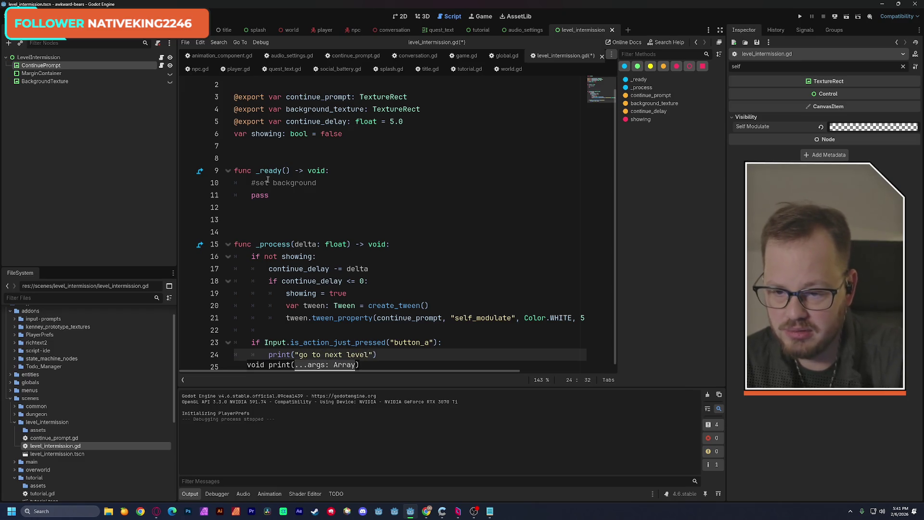
click(329, 186)
click(398, 174)
key(ctrl+s)
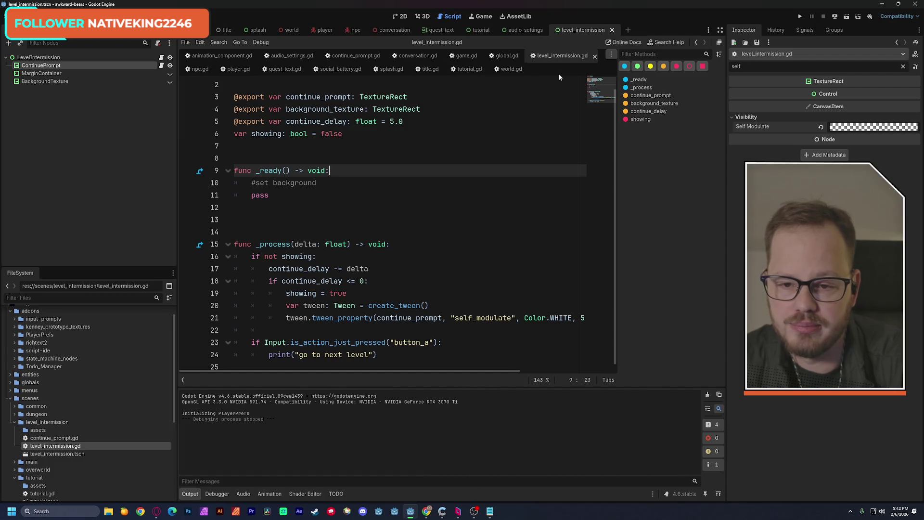
- Open global.gd and select the tutorial path on the level_intermission entry
click(90, 298)
text(global)
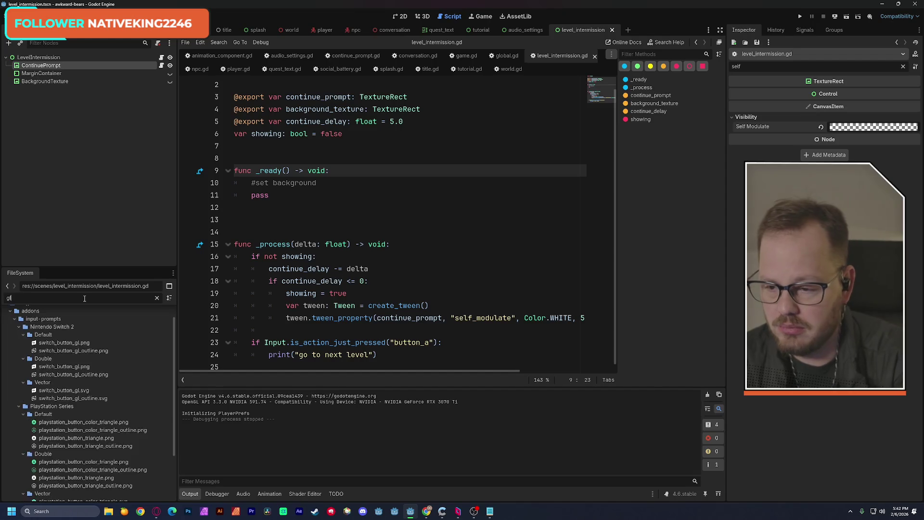
double_click(41, 337)
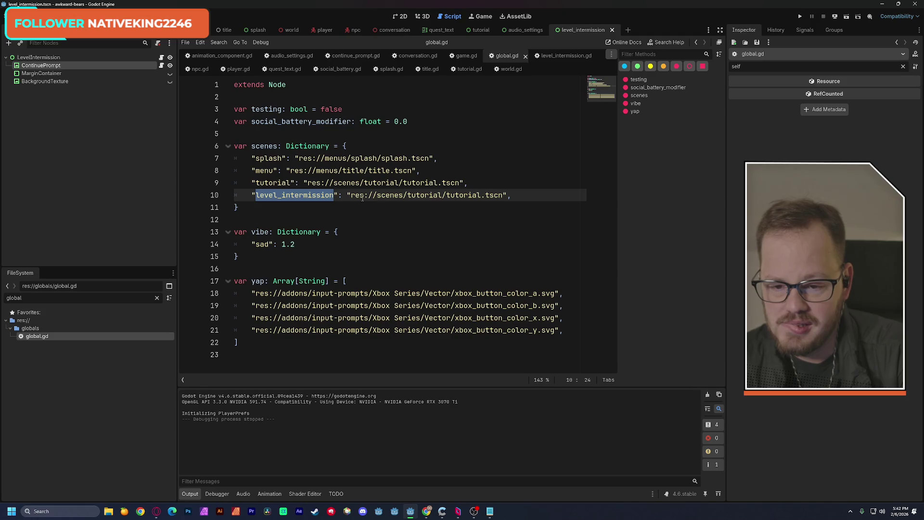
drag(352, 195, 503, 195)
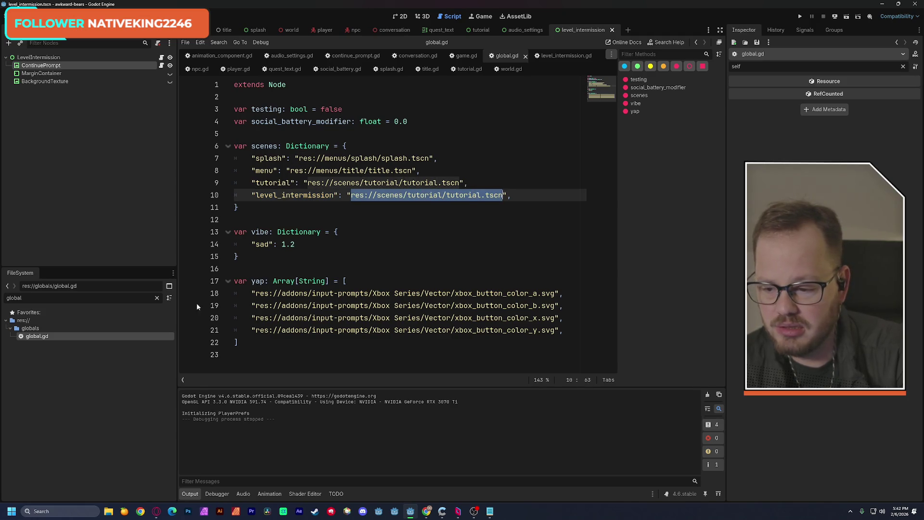
- Replace it with the copied level_intermission.tscn path and save global.gd
double_click(79, 299)
text(level)
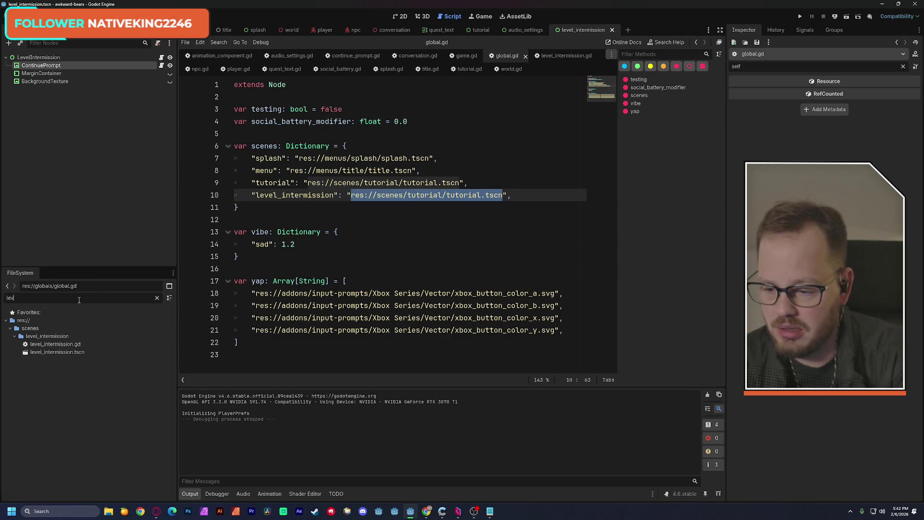
right_click(51, 352)
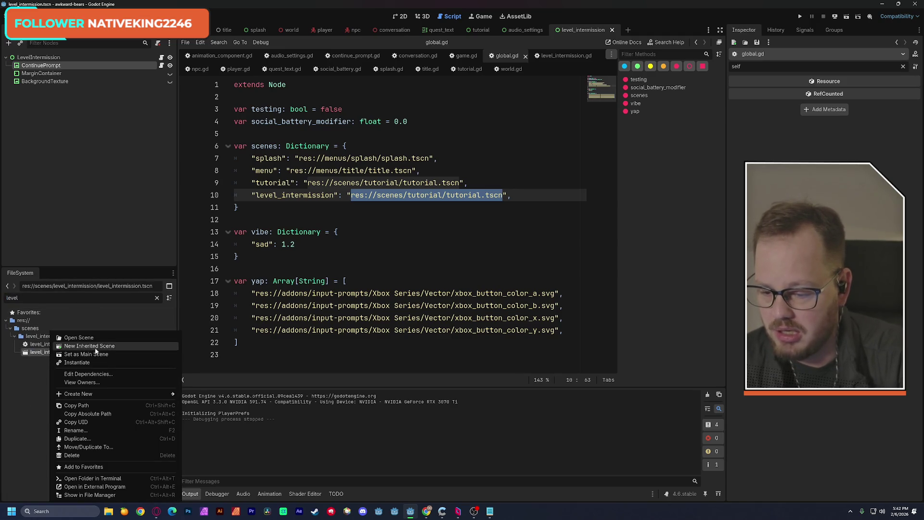
click(118, 405)
drag(351, 197, 502, 197)
text(res://scenes/level_intermission/level_intermission.tscn)
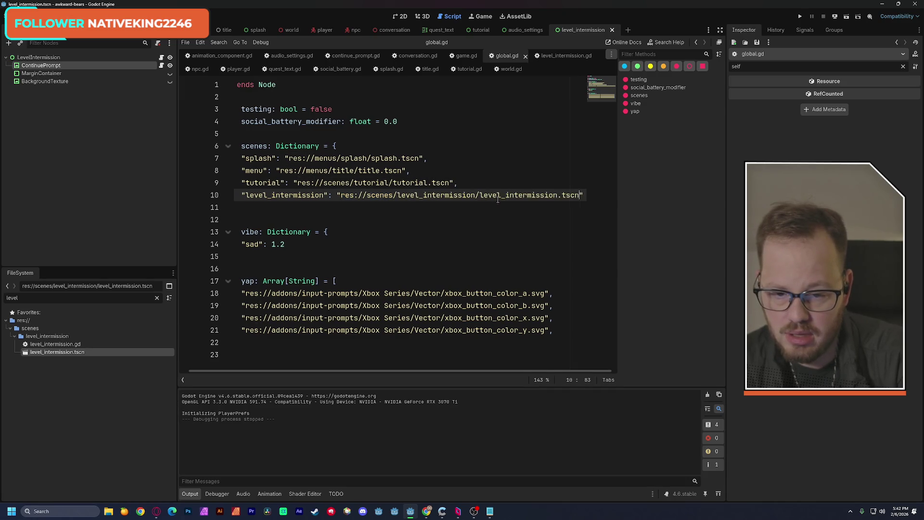
scroll(479, 229, left, 1)
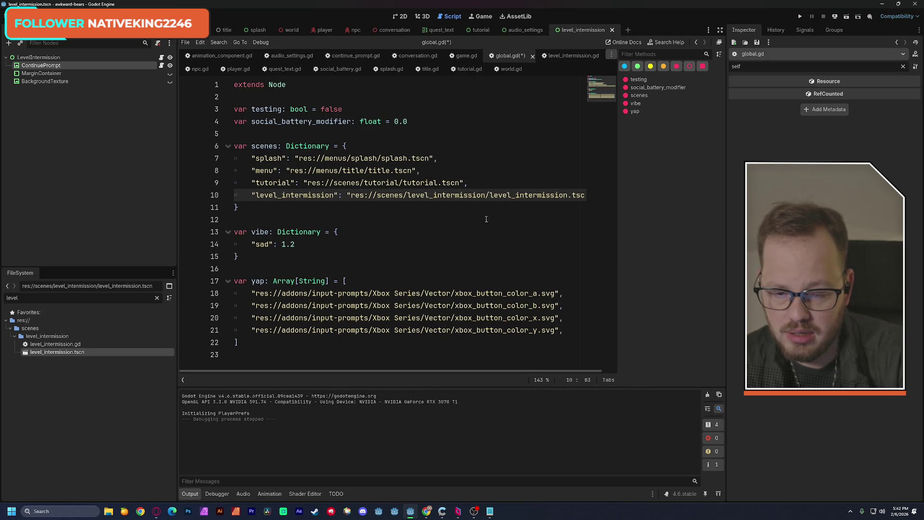
key(Up)
key(ctrl+s)
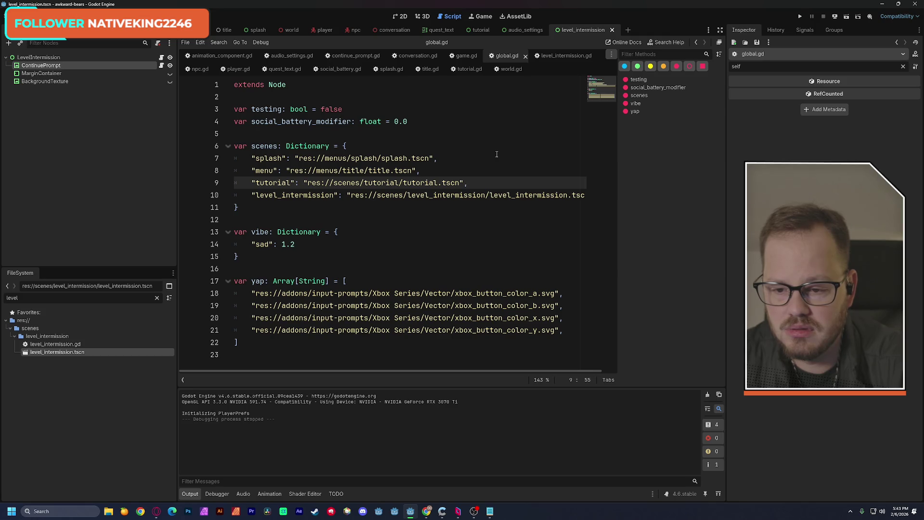
- Copy the credits scene-change statement from the title scene's script
click(224, 30)
click(170, 58)
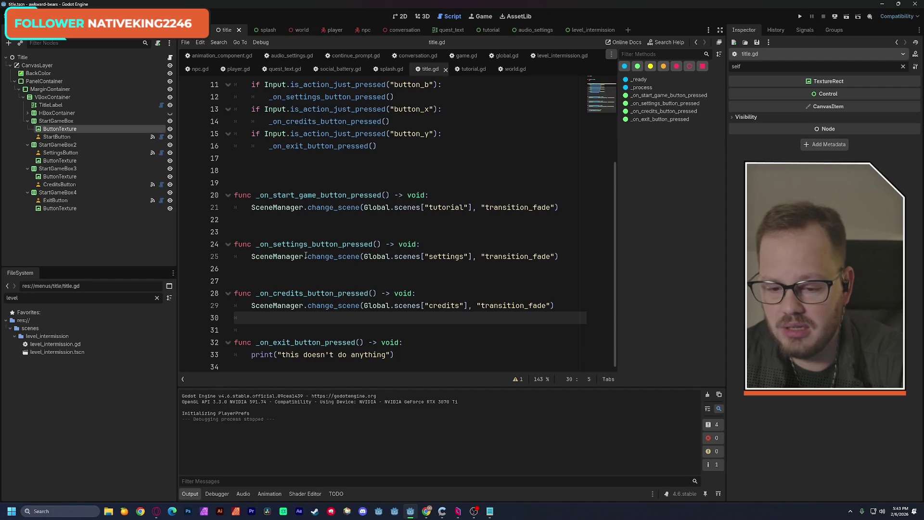
drag(303, 306, 556, 306)
key(ctrl+c)
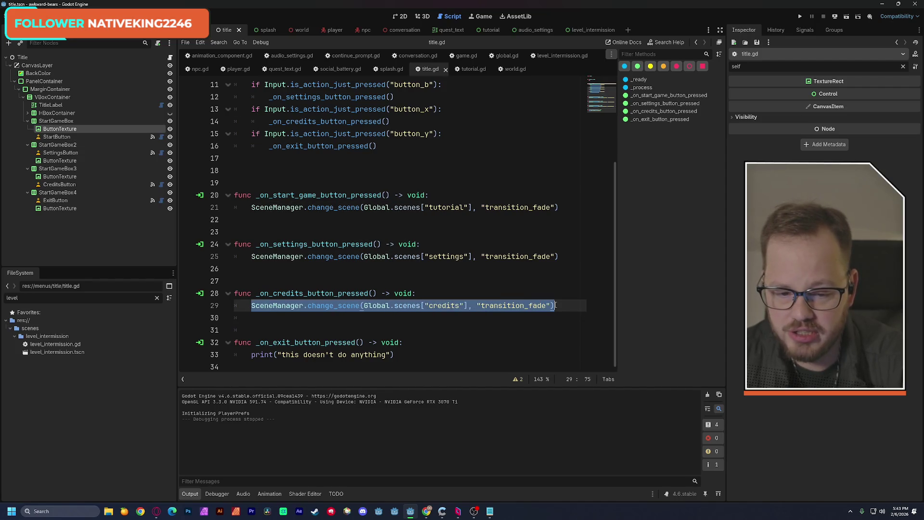
click(554, 281)
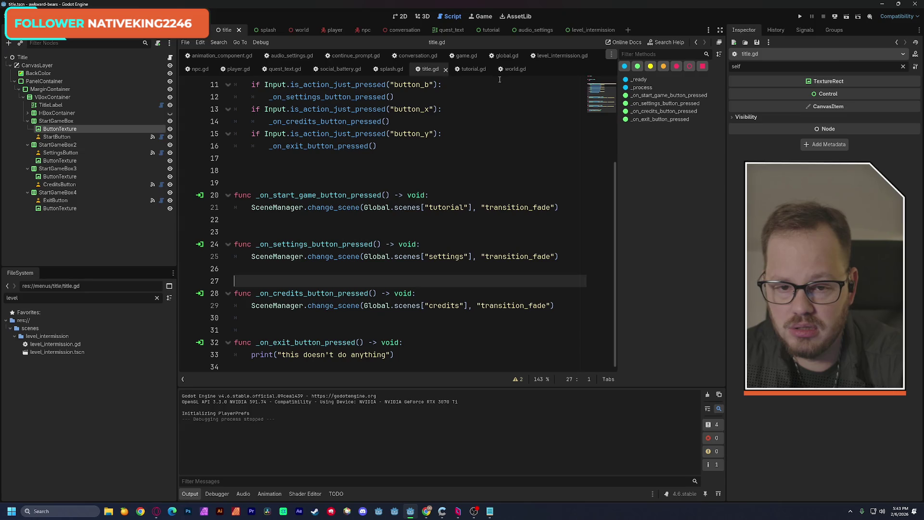
- Paste the scene-change call under the Level Complete print in world.gd
click(510, 69)
scroll(417, 240, down, 5)
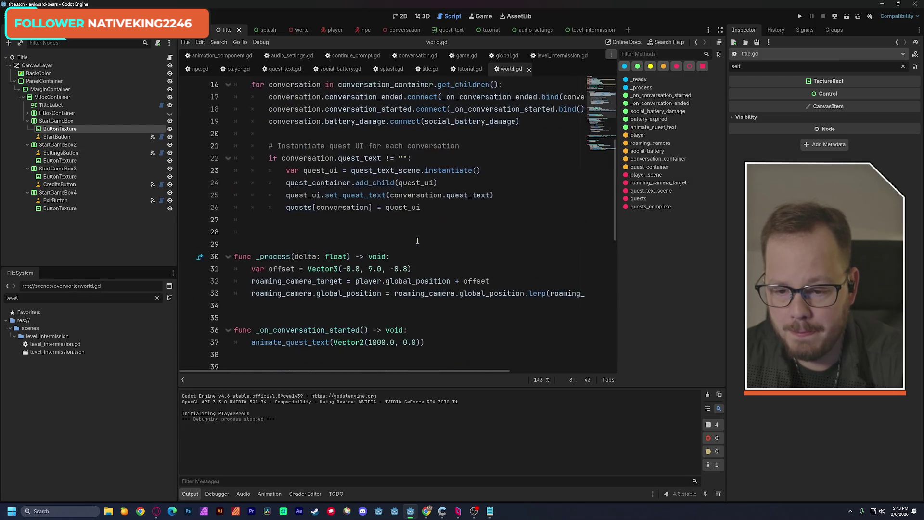
scroll(417, 241, down, 5)
scroll(418, 241, down, 2)
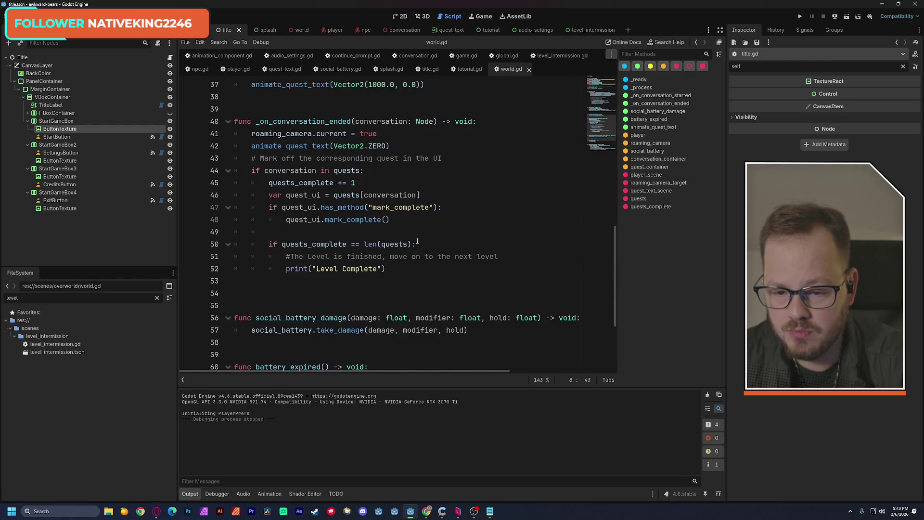
scroll(417, 240, down, 2)
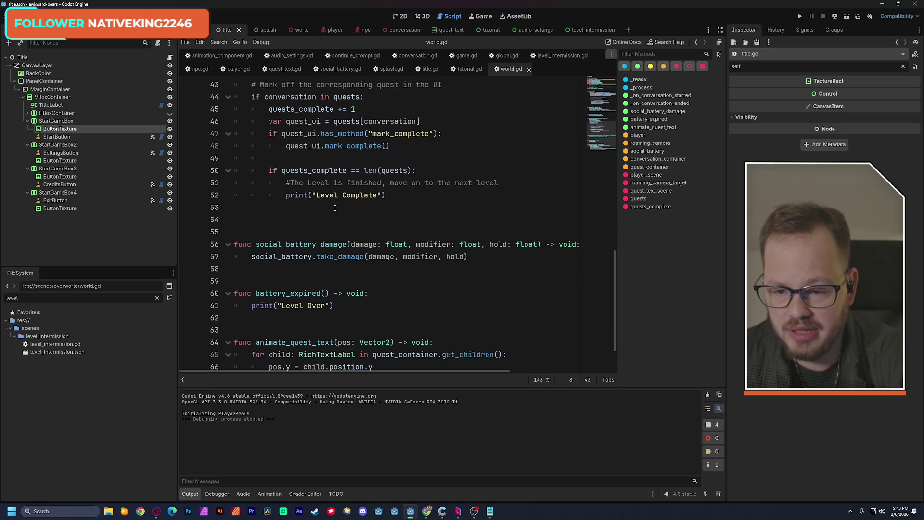
click(394, 195)
key(Return)
key(ctrl+v)
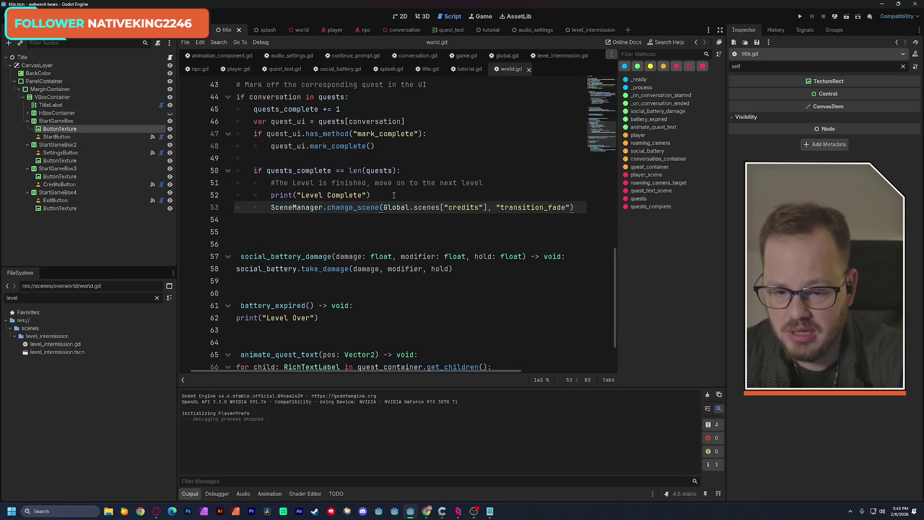
- Change its target from credits to the level_intermission key from global.gd
double_click(464, 208)
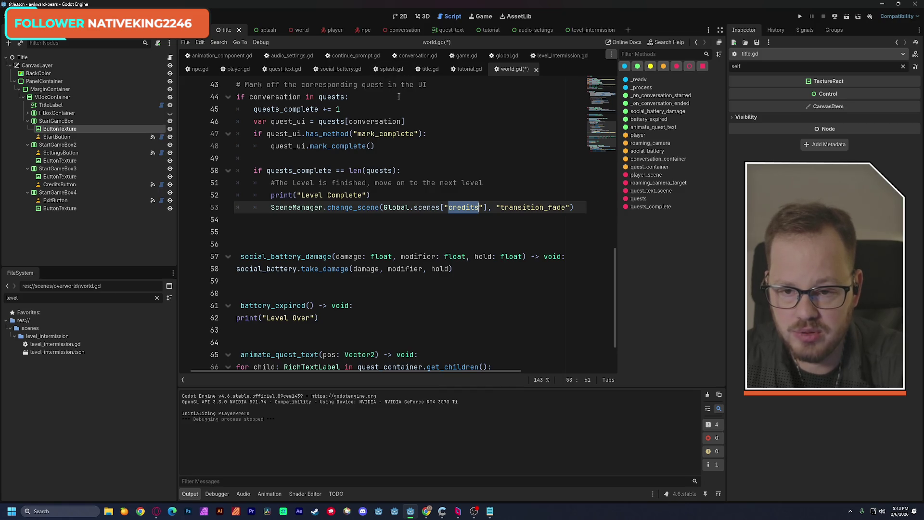
click(503, 56)
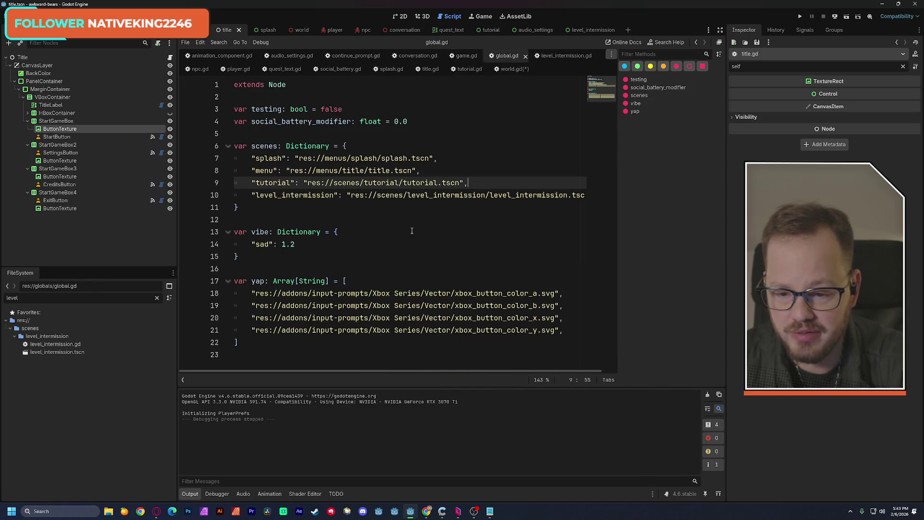
double_click(307, 195)
key(ctrl+c)
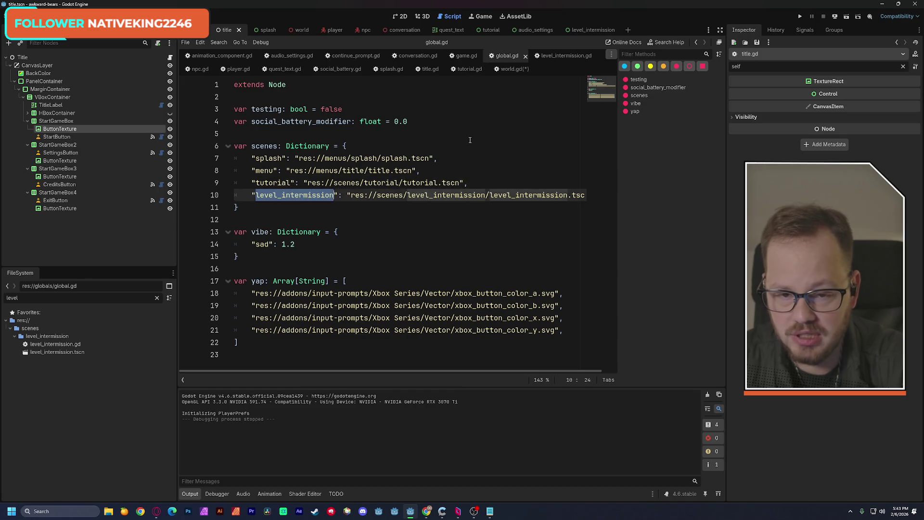
click(513, 69)
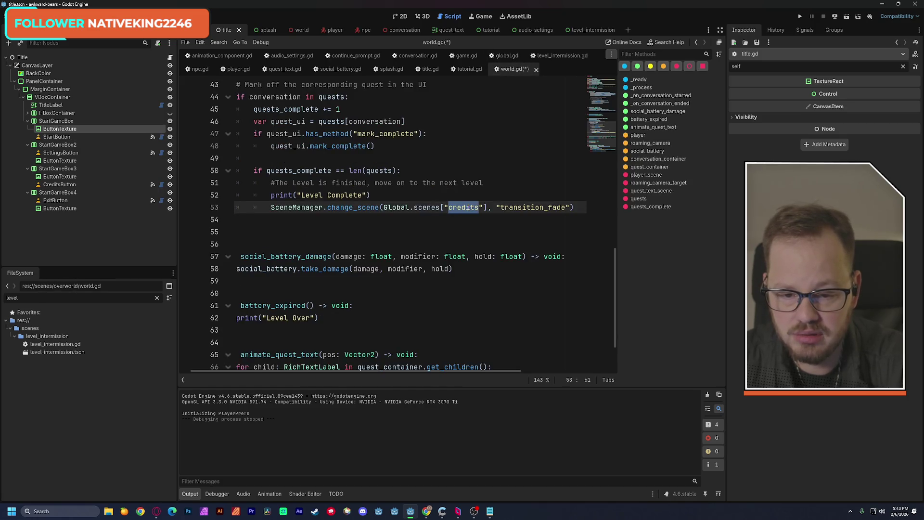
key(ctrl+v)
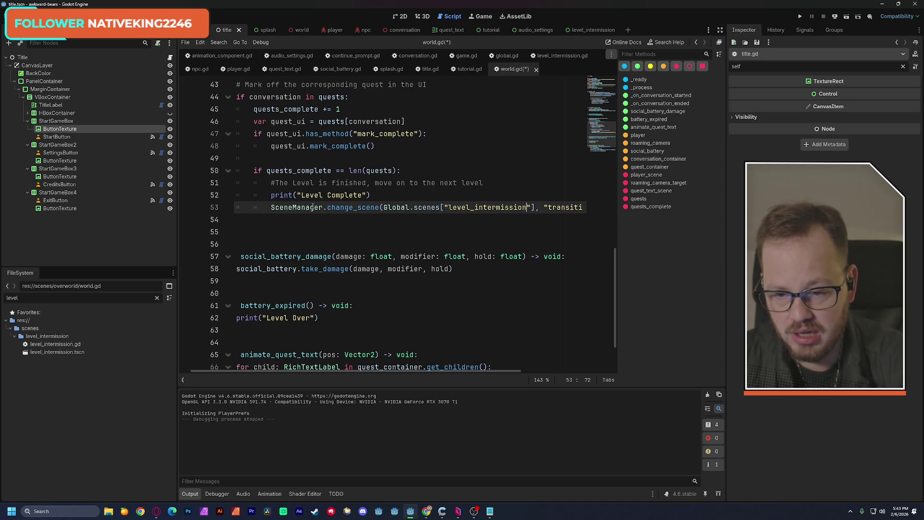
drag(271, 208, 582, 208)
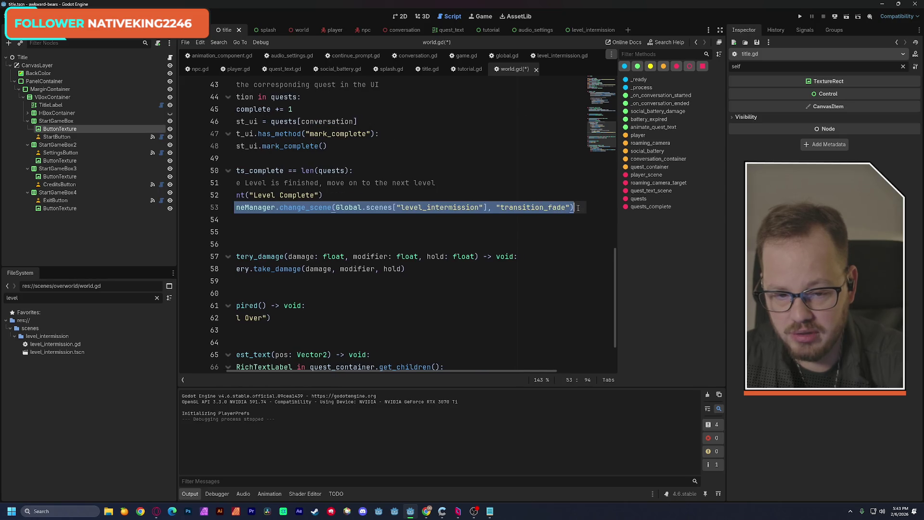
scroll(412, 203, left, 3)
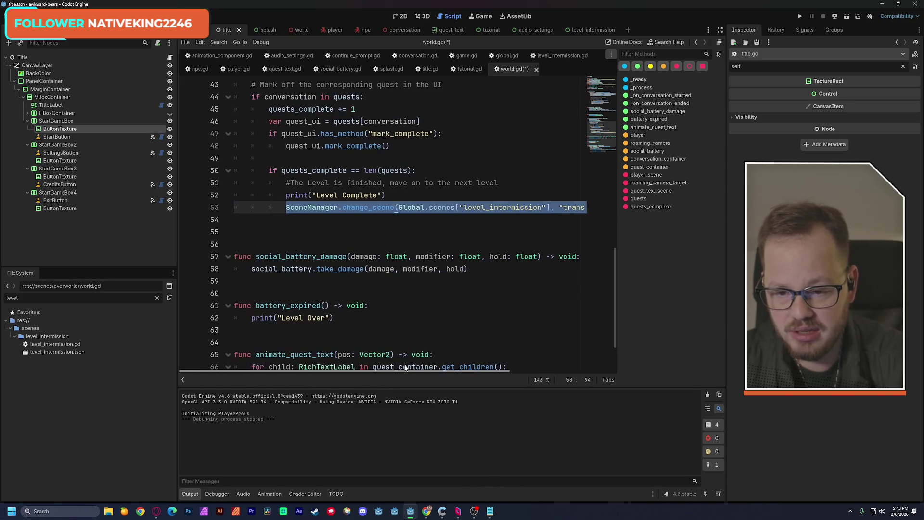
click(403, 196)
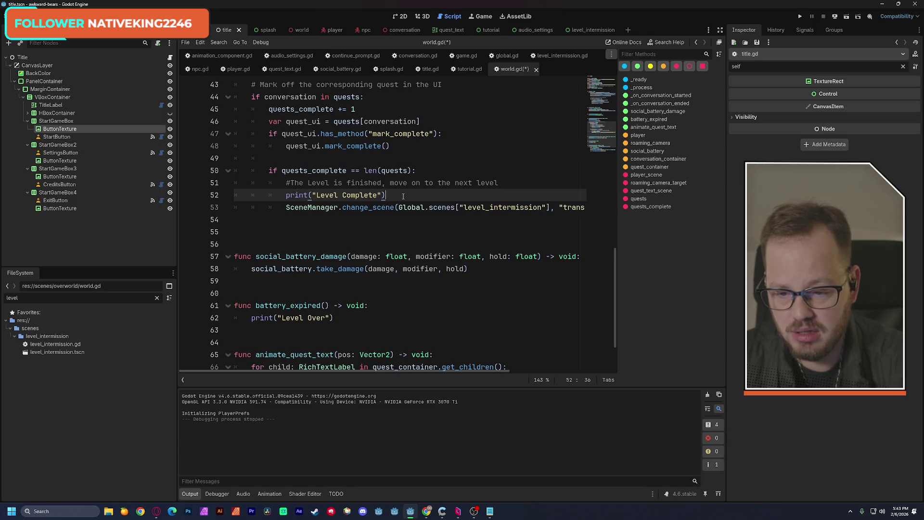
- Paste the same level_intermission scene change under the Level Over print in battery_expired
scroll(273, 309, down, 1)
click(251, 283)
key(Return)
key(Up)
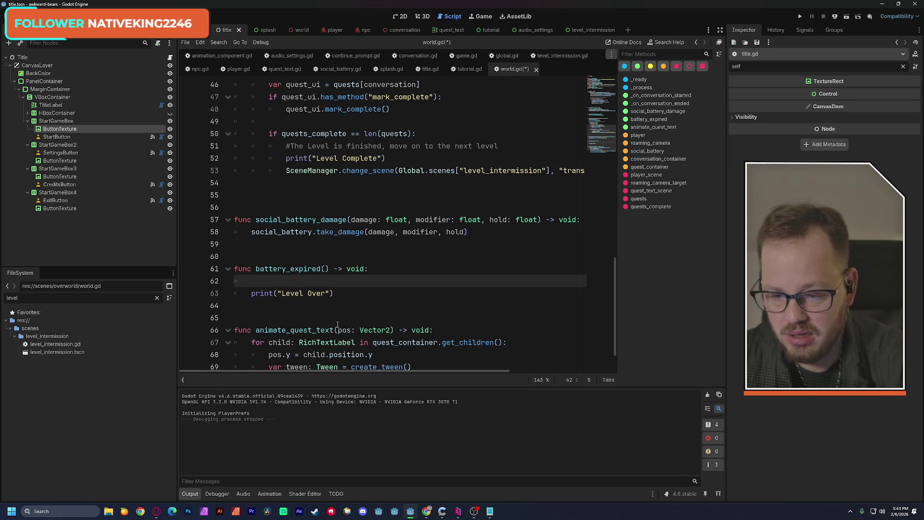
text(SceneManager.change_scene(Global.scenes["level_intermission"], "transition_fade"))
key(ctrl+z)
key(Down)
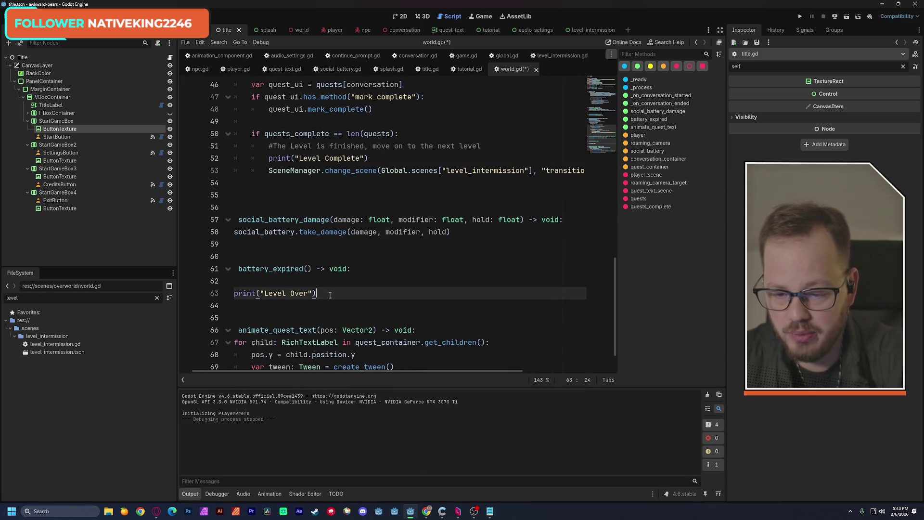
key(End)
key(Return)
text(SceneManager.change_scene(Global.scenes["level_intermission"], "transition_fade"))
- Remove the leftover blank line in battery_expired and save world.gd
scroll(327, 371, left, 2)
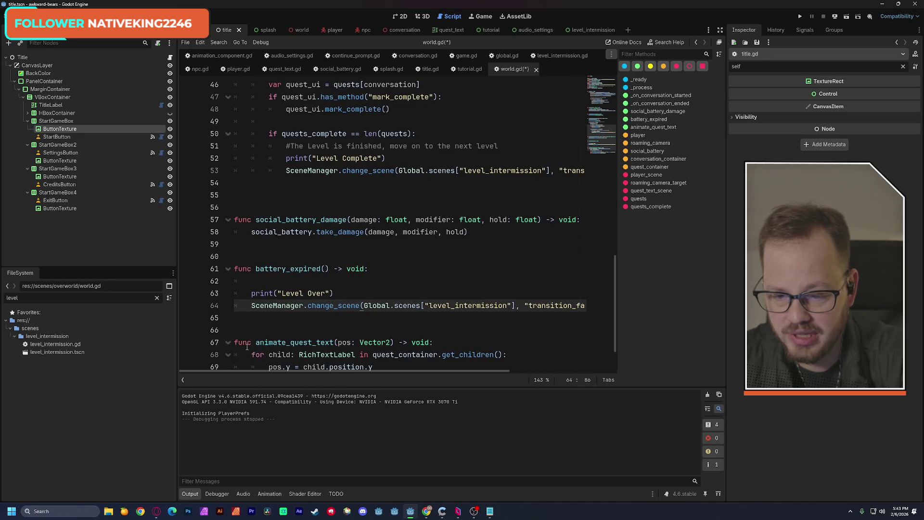
click(275, 280)
key(BackSpace)
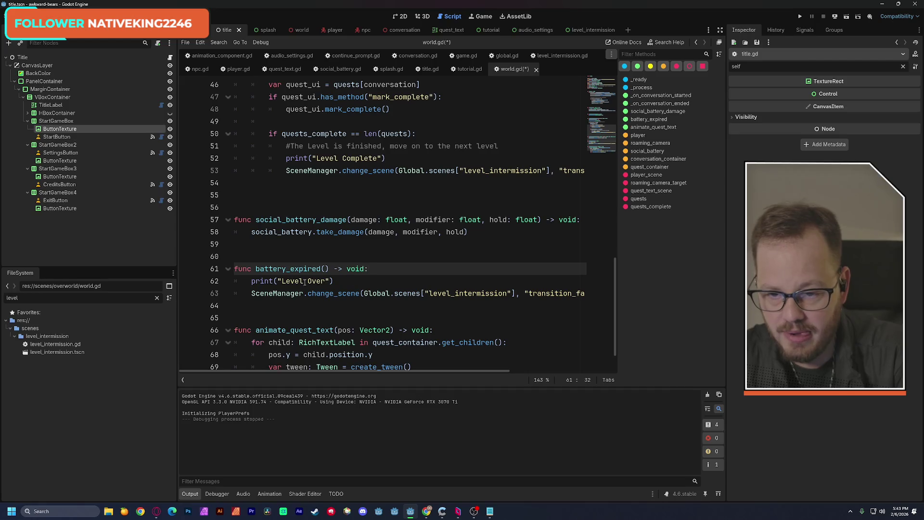
key(ctrl+s)
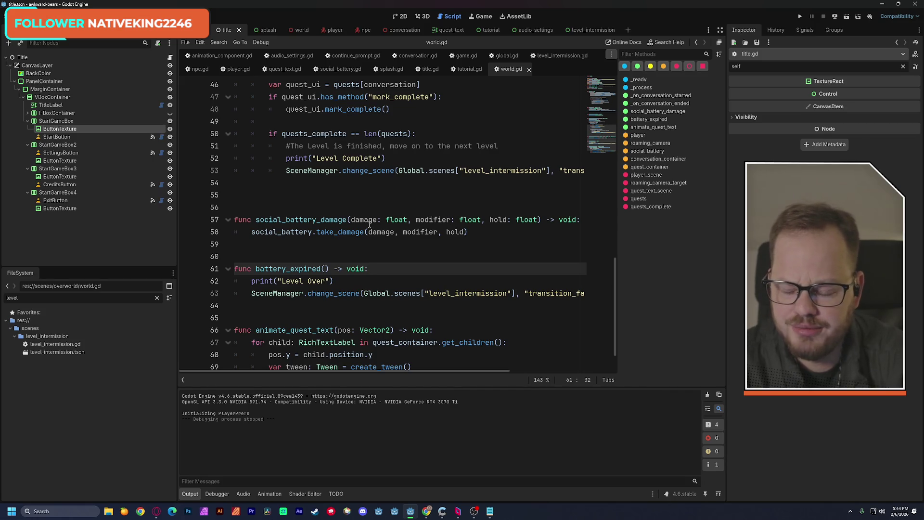
click(370, 246)
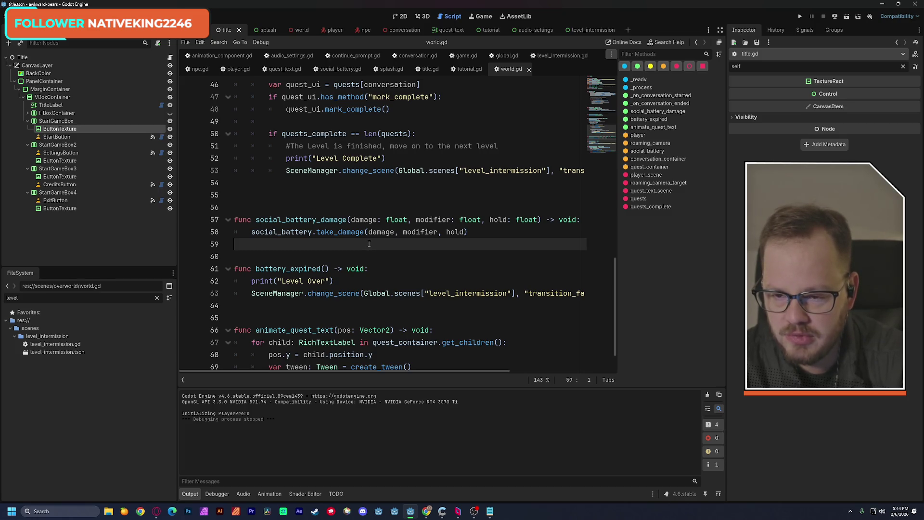
key(Down)
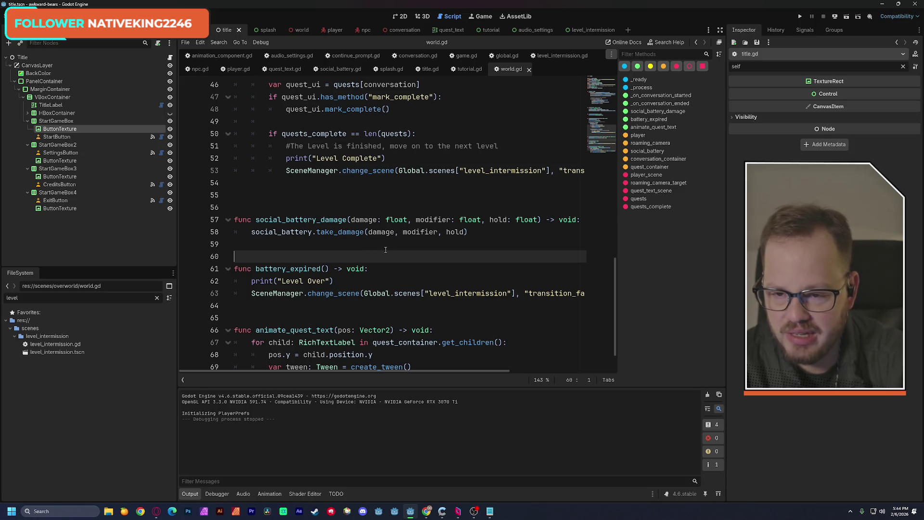
click(507, 56)
- Declare var level_progression: int = 0 below the scenes dictionary and save global.gd
click(358, 209)
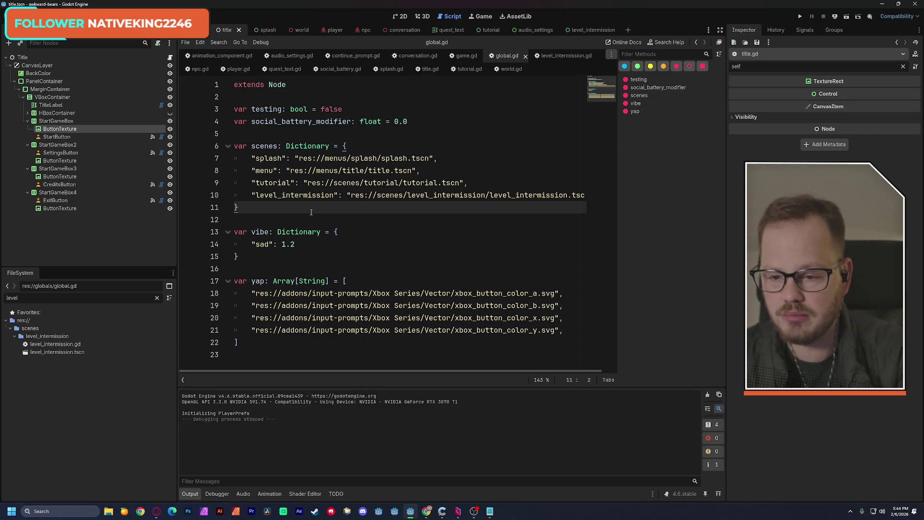
key(Return)
key(Return)
text(var )
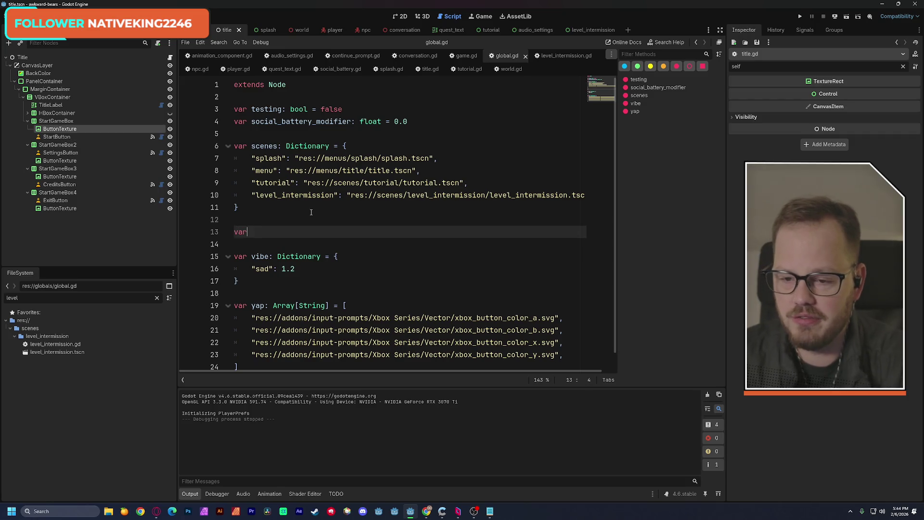
text(level_progressions)
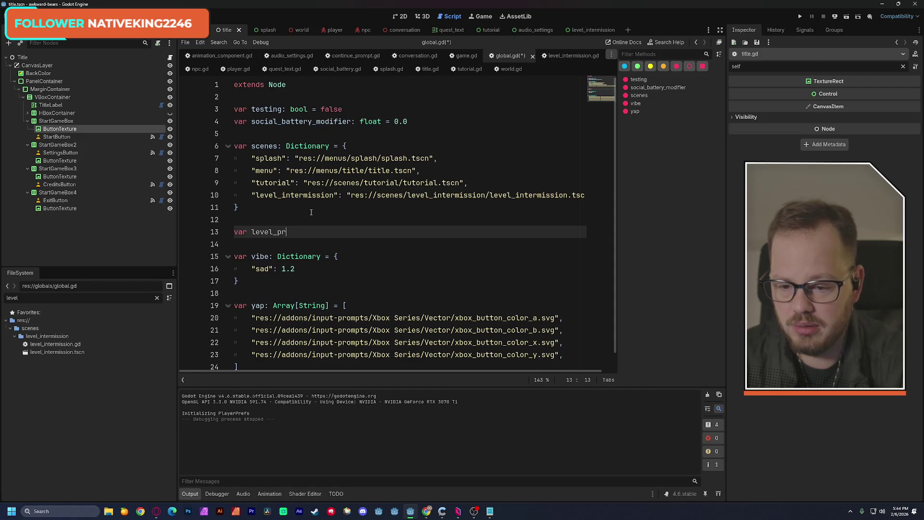
key(BackSpace)
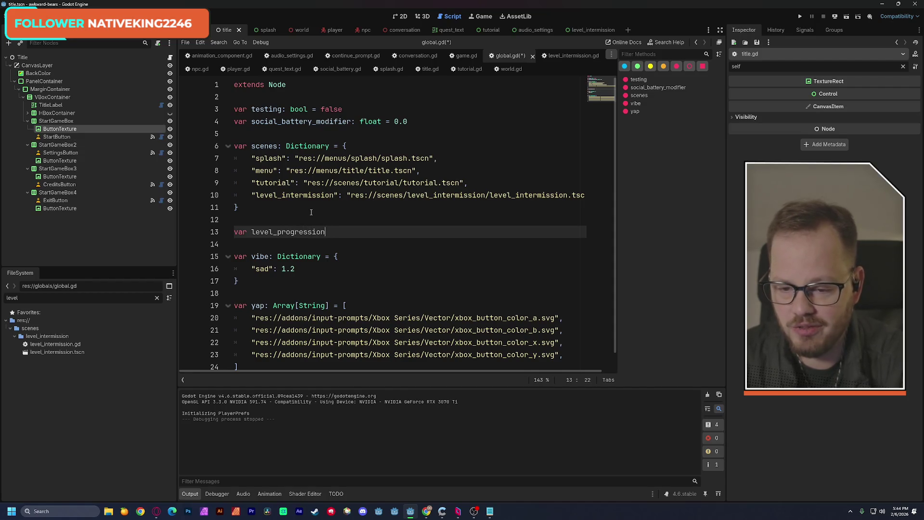
text(: int)
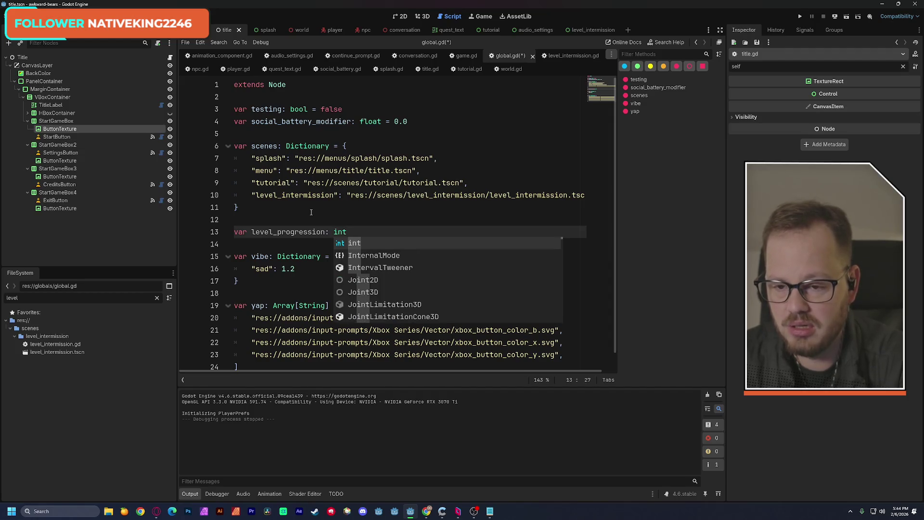
text( = 0)
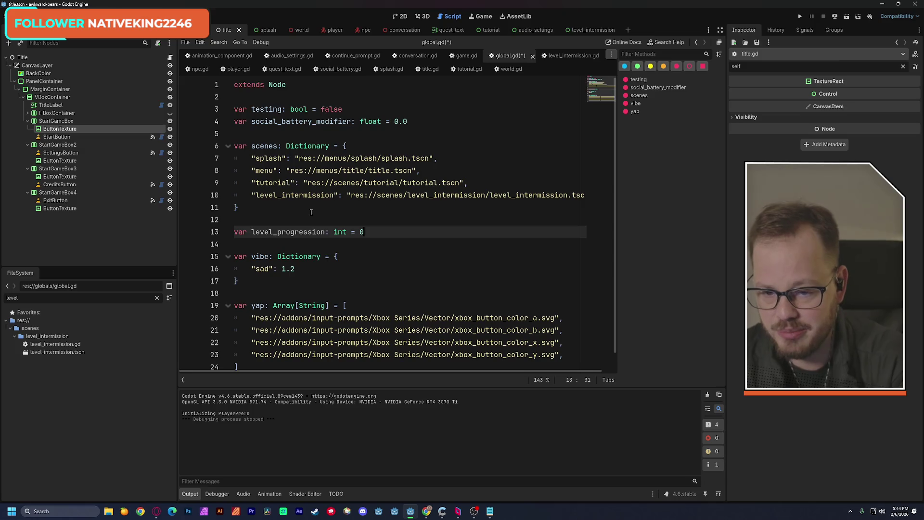
click(334, 195)
key(ctrl+s)
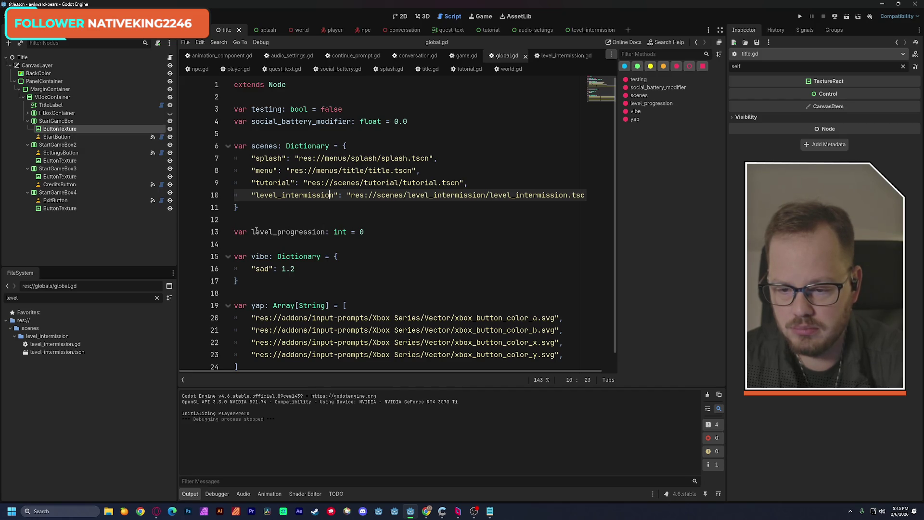
click(234, 233)
- Add a var levels: Array = [ ] declaration above level_progression with brackets on separate lines
key(Return)
key(Up)
text(var)
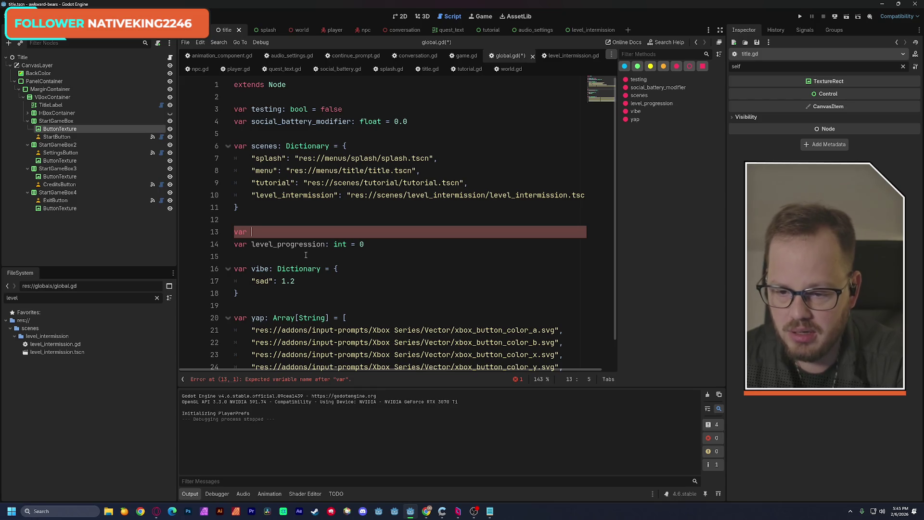
text(levels)
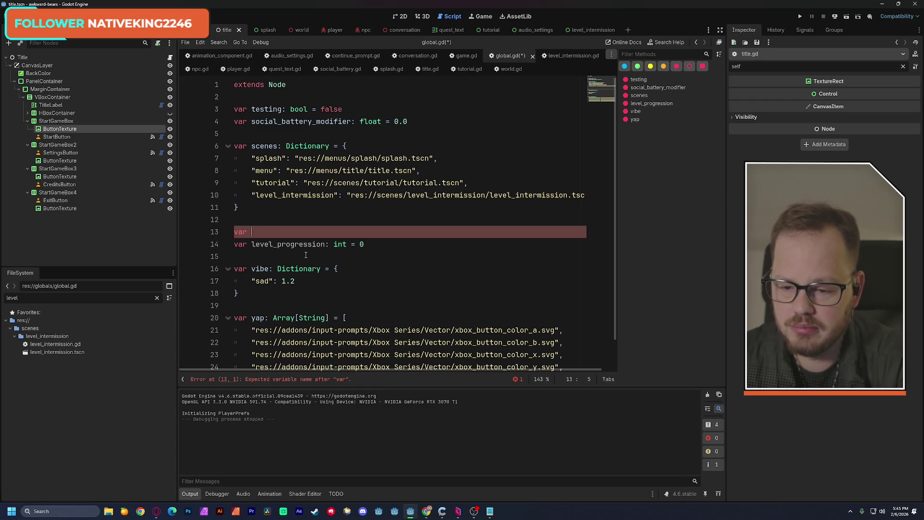
text(: a)
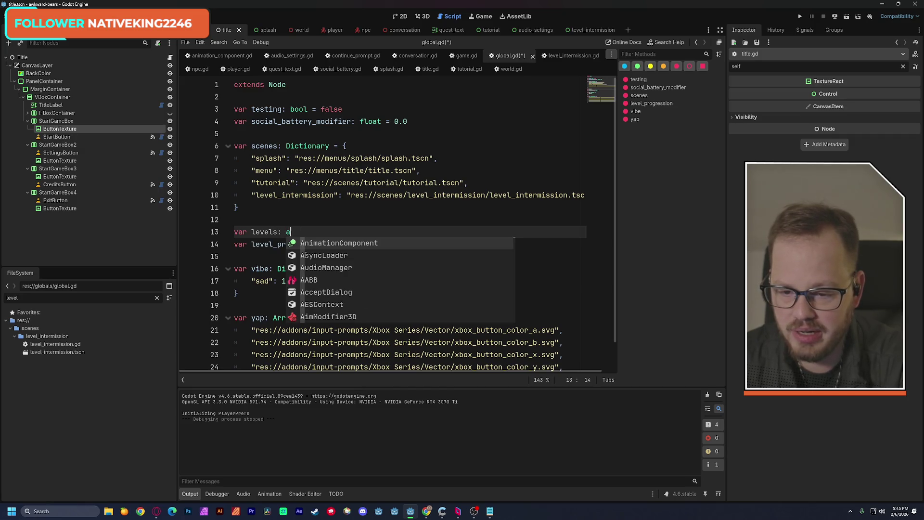
key(BackSpace)
text(Array)
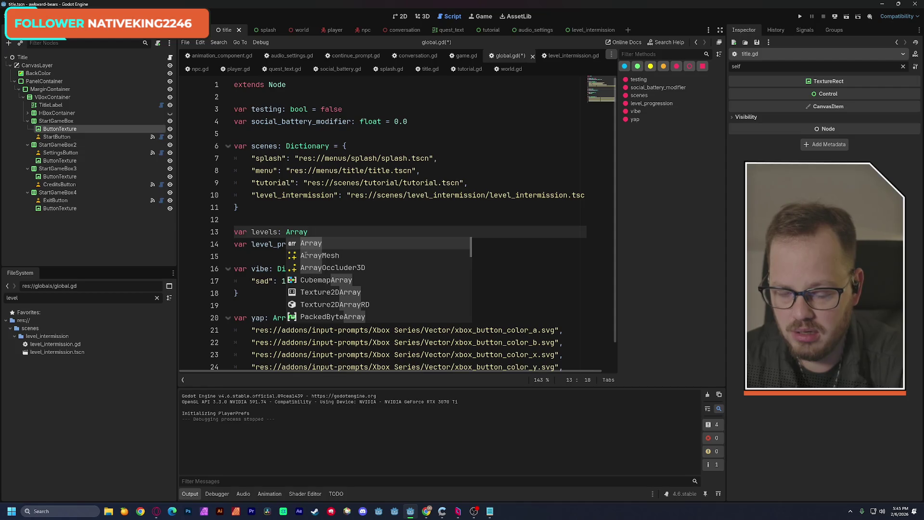
text( = [)
key(Return)
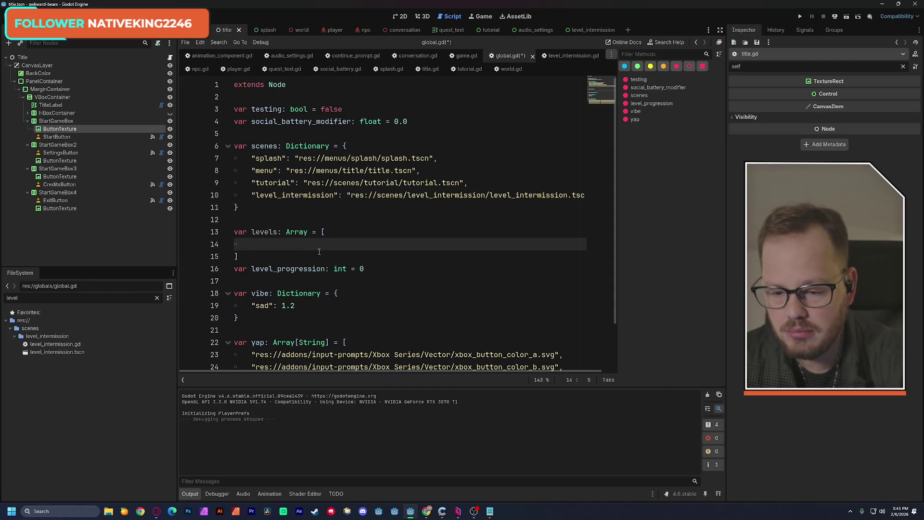
scroll(327, 250, down, 1)
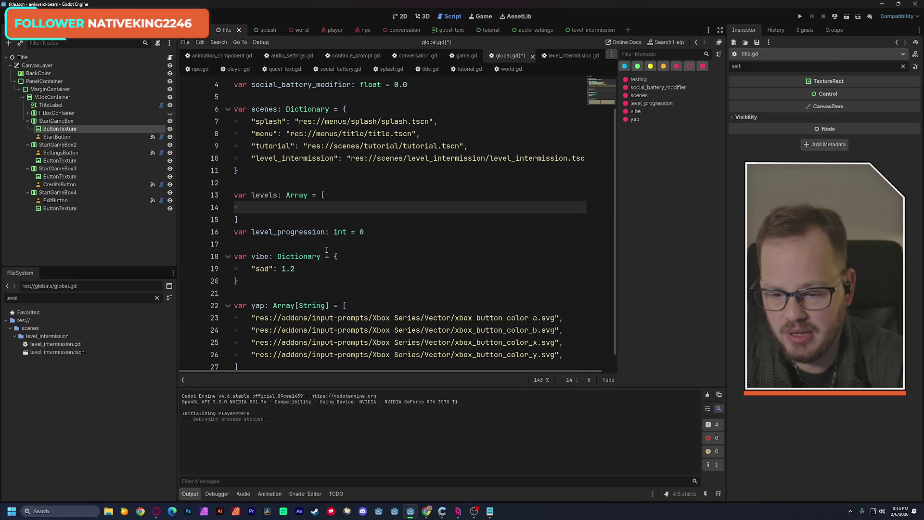
- Change the levels type to Array[String] and save global.gd
click(309, 196)
text([Stri)
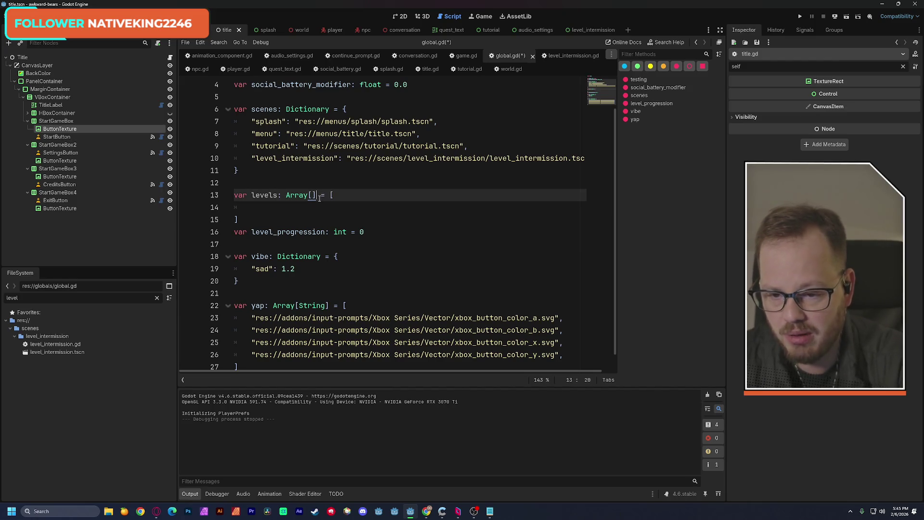
text(ng)
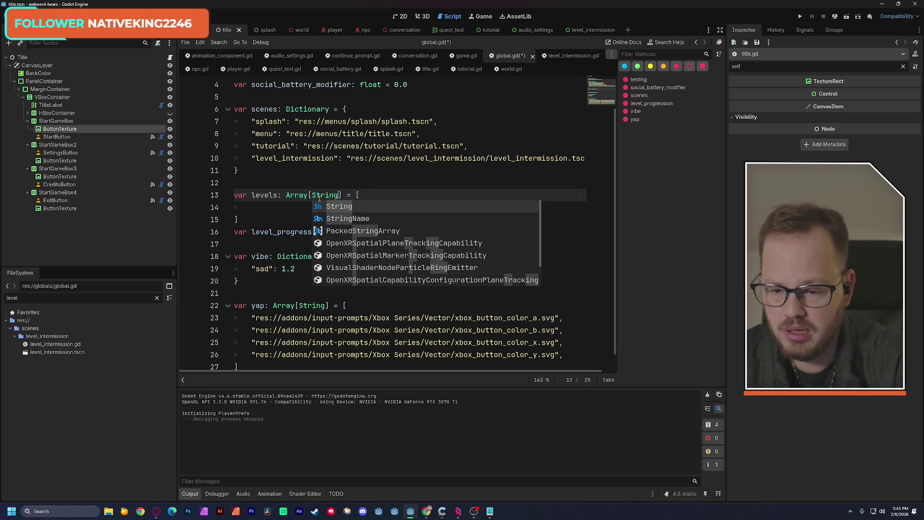
click(370, 174)
key(ctrl+s)
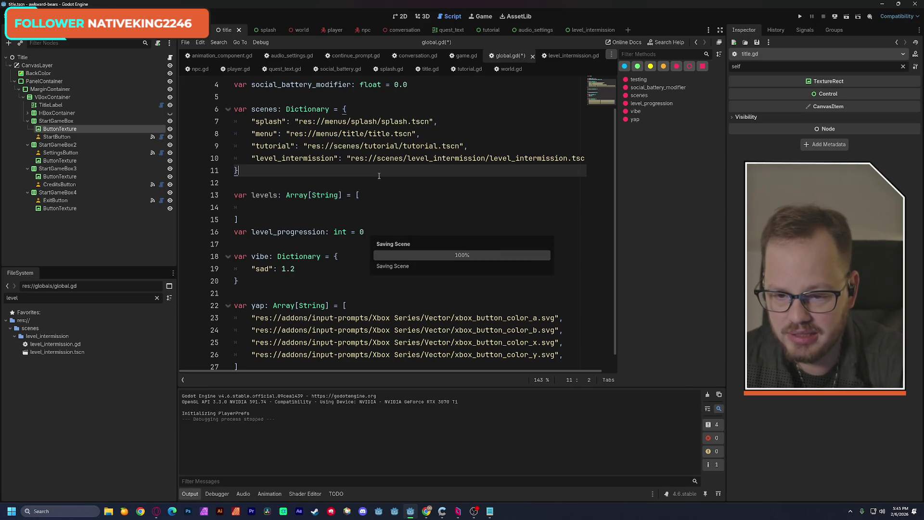
click(309, 210)
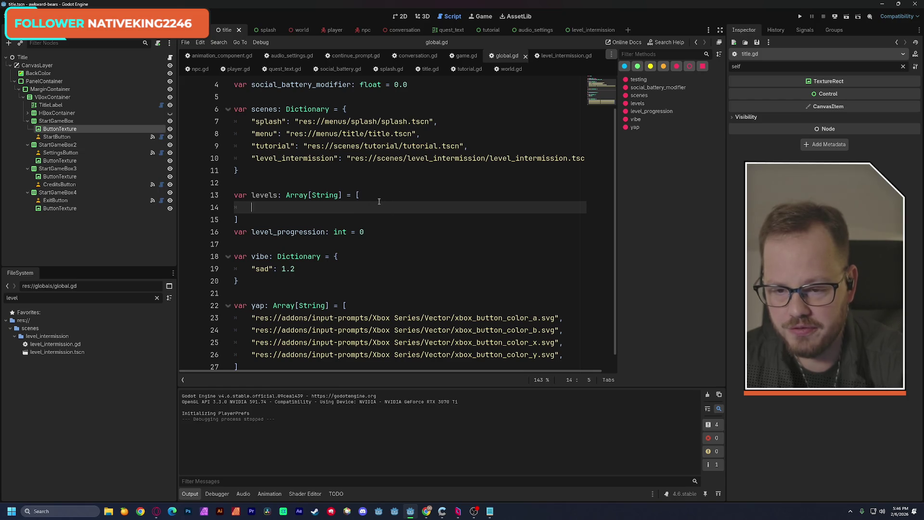
- Fill levels with four entries of res://scenes/level_intermission/level_intermission.tscn
click(347, 158)
drag(348, 159, 597, 158)
key(ctrl+c)
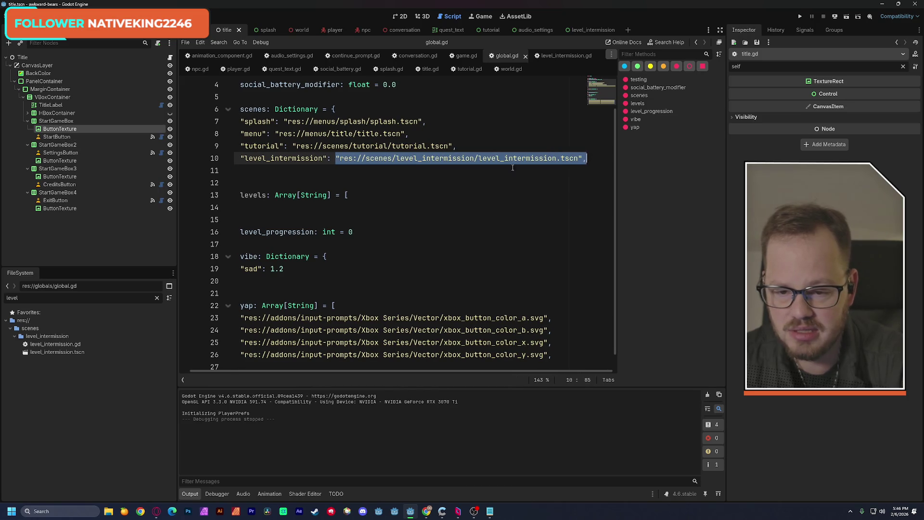
click(305, 207)
scroll(251, 367, left, 1)
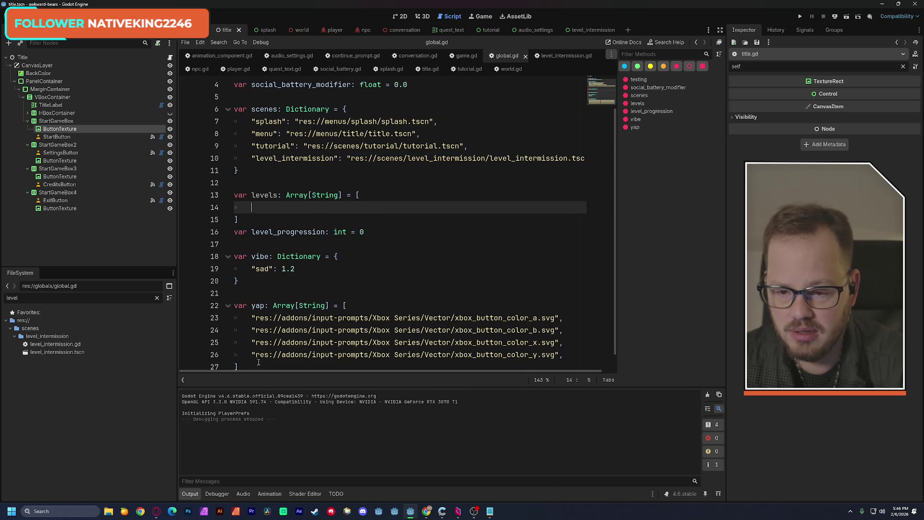
key(ctrl+v)
key(Return)
key(ctrl+v)
key(Return)
key(ctrl+v)
key(Return)
key(ctrl+v)
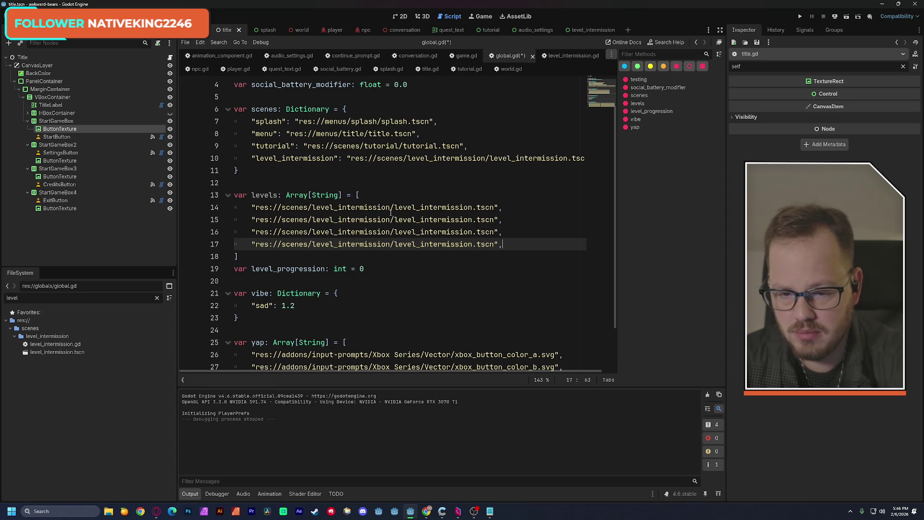
mouse_move(391, 211)
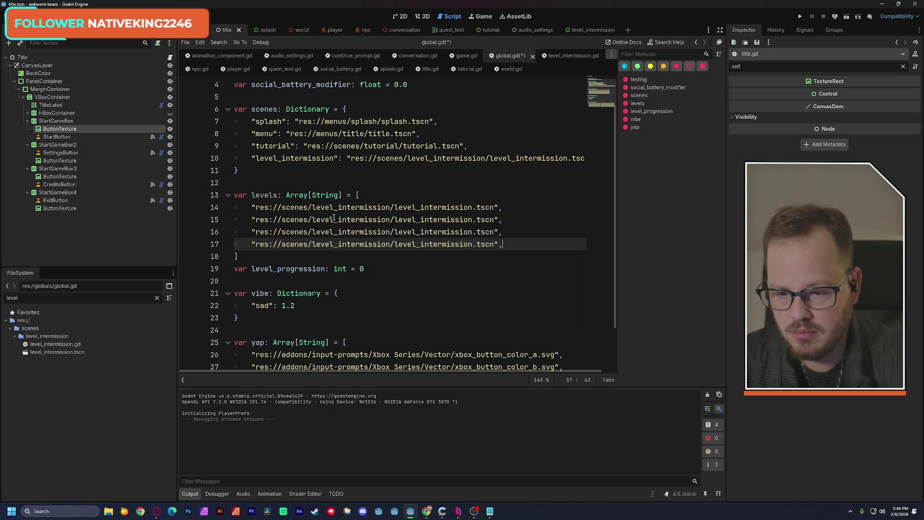
mouse_move(332, 218)
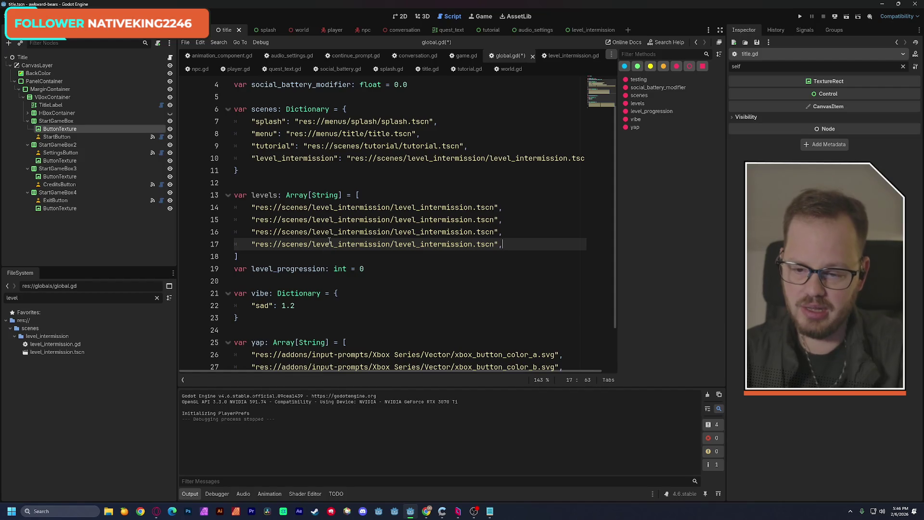
mouse_move(331, 242)
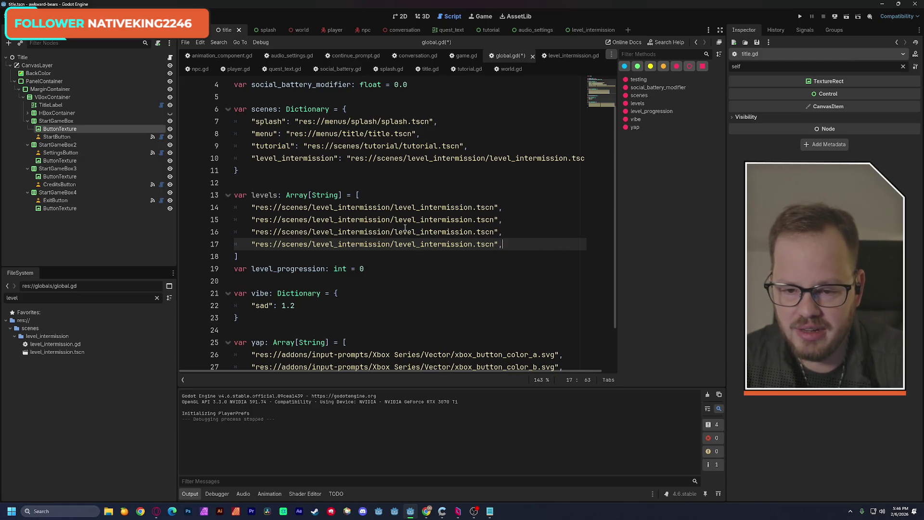
- Add var last_level_result: bool below level_progression, save, and reopen level_intermission.gd
mouse_move(406, 228)
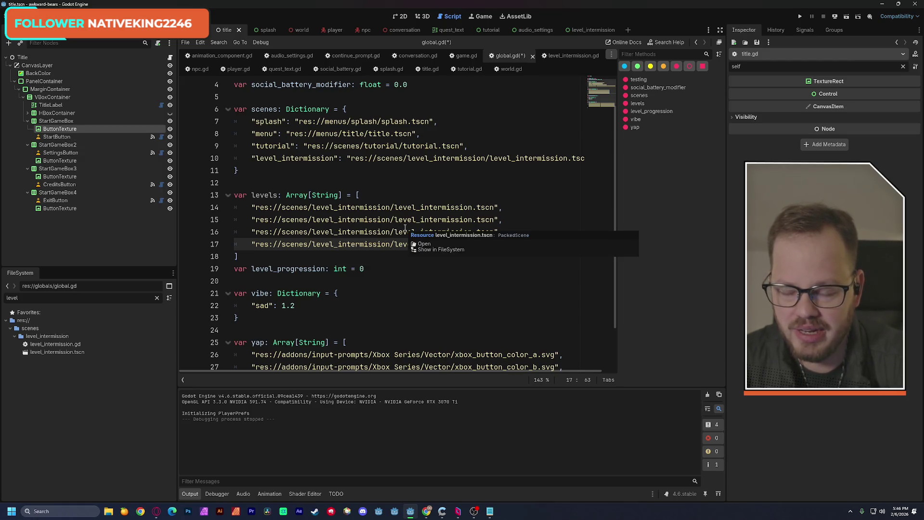
click(379, 265)
key(Return)
text(var last_)
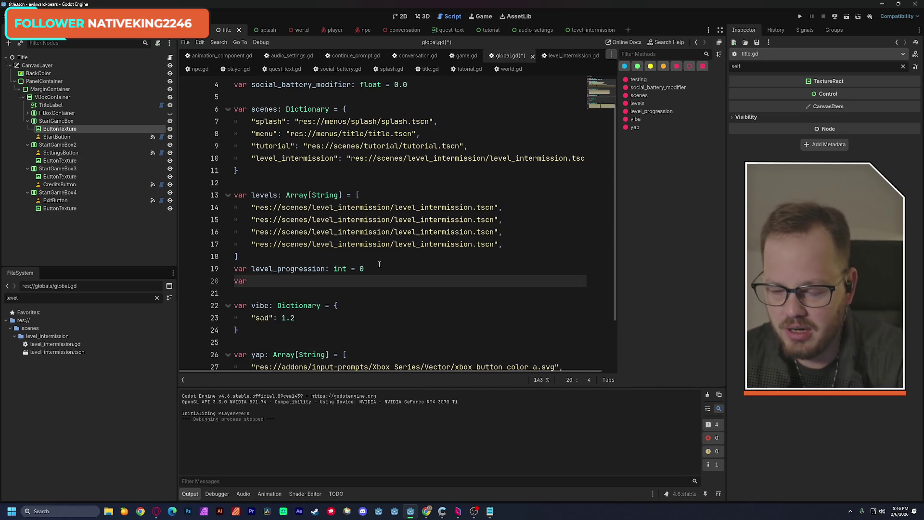
text(le)
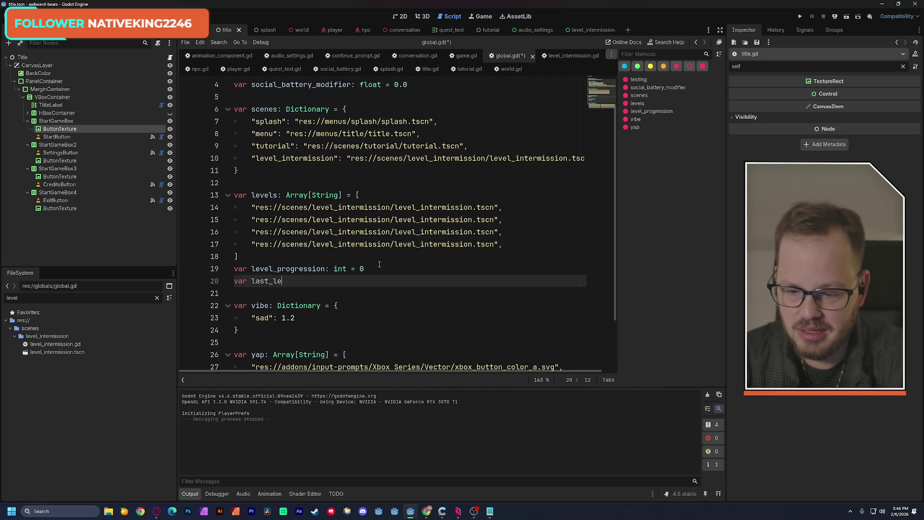
text(vel_c)
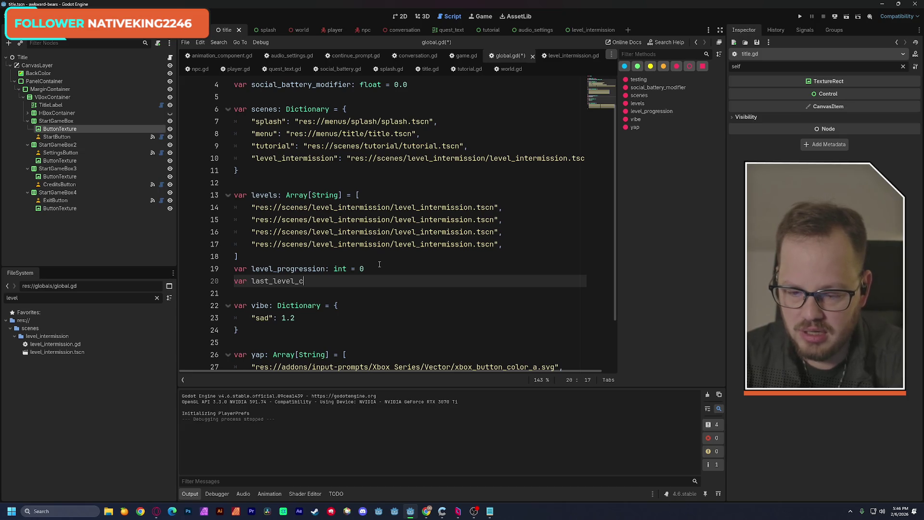
key(BackSpace)
text(res)
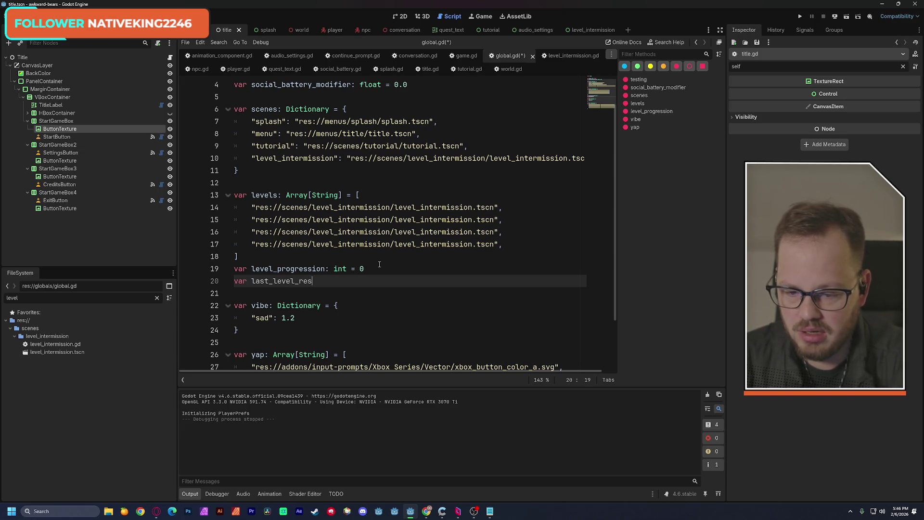
text(ult: bool)
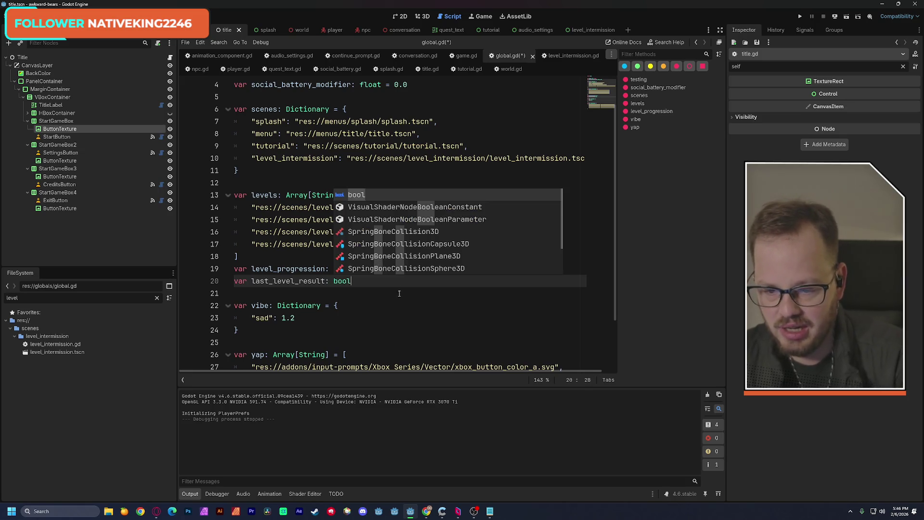
click(389, 317)
key(ctrl+s)
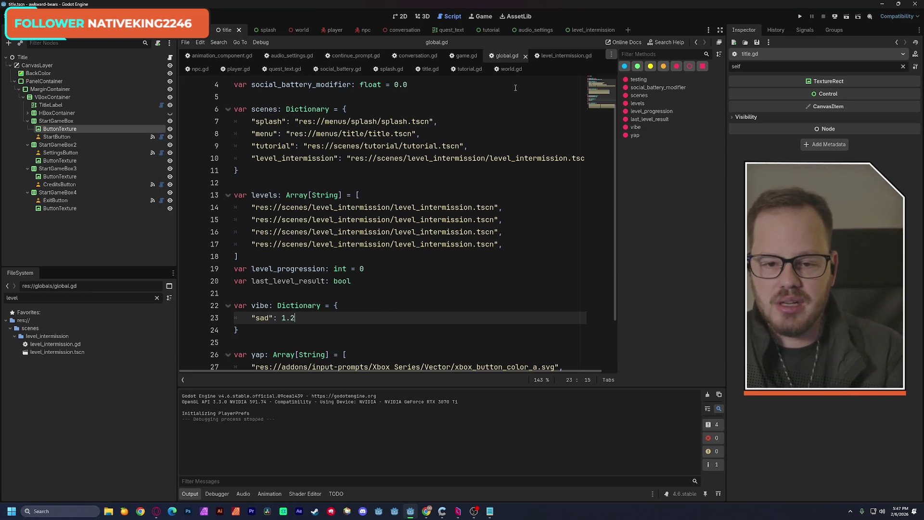
click(565, 55)
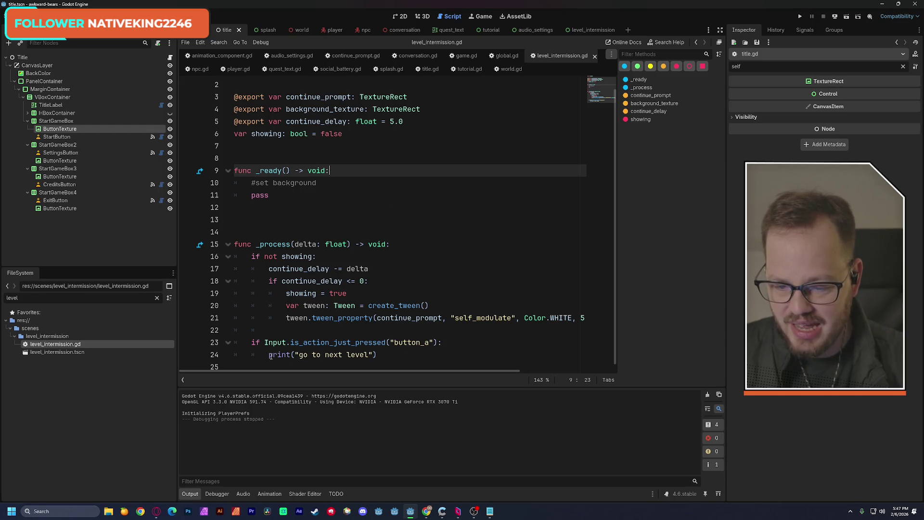
mouse_move(270, 357)
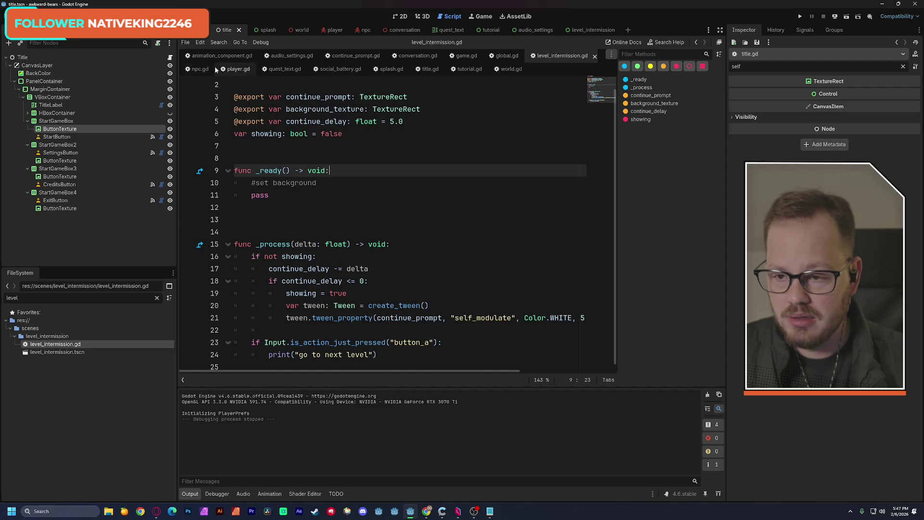
click(170, 57)
- Copy the SceneManager.change_scene statement from title.gd under the button_a print
double_click(262, 257)
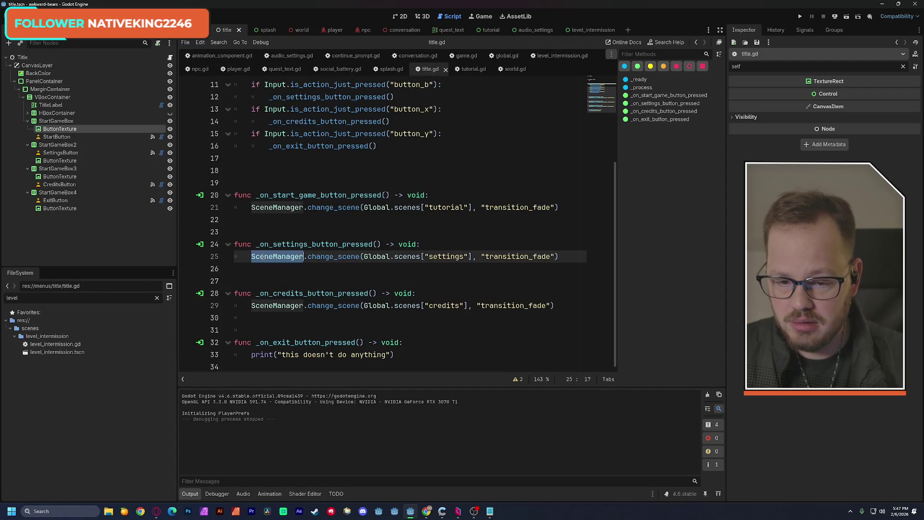
drag(305, 257, 569, 258)
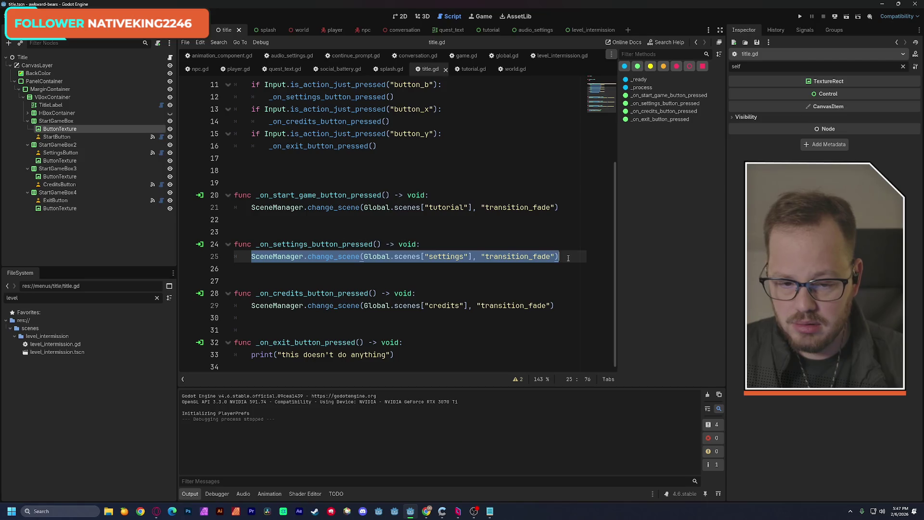
click(548, 58)
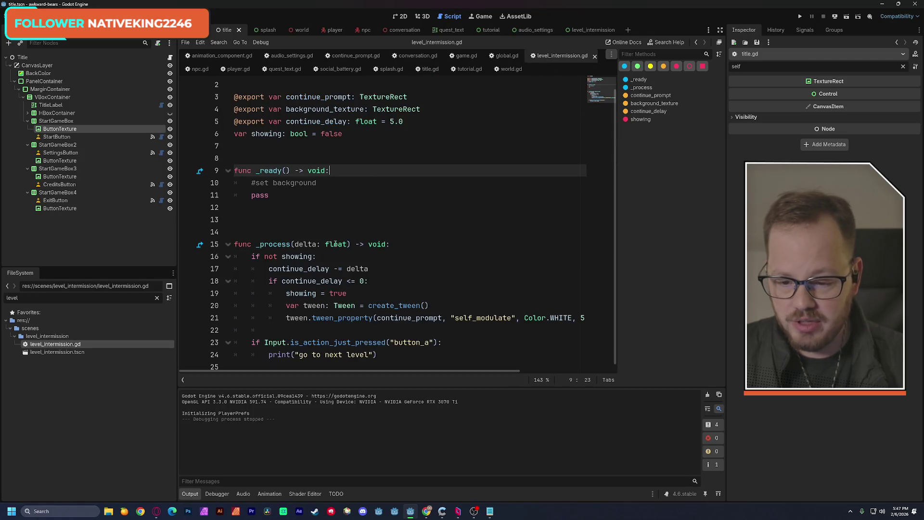
click(388, 354)
key(Return)
text(SceneManager.change_scene(Global.scenes["settings"], "transition_fade"))
- Replace scenes["settings"] with levels[ and leave a blank line above the call
drag(389, 371, 385, 374)
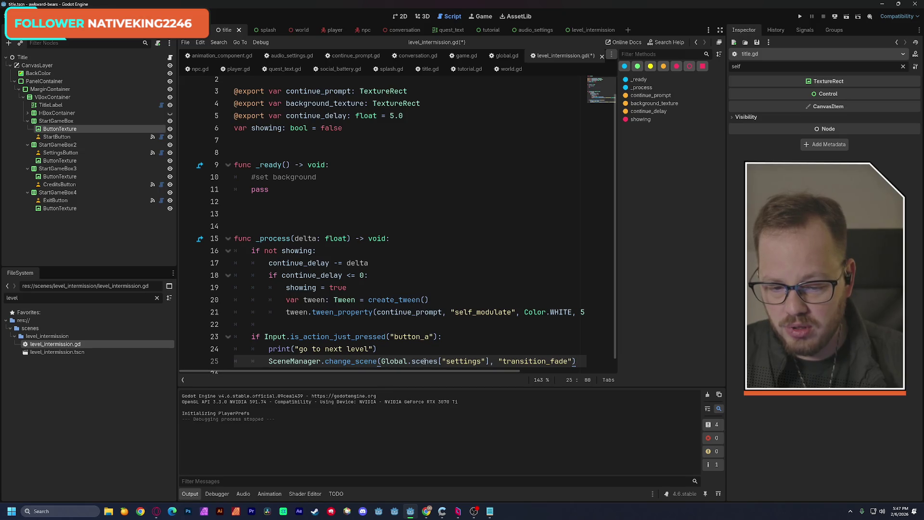
drag(489, 362, 413, 362)
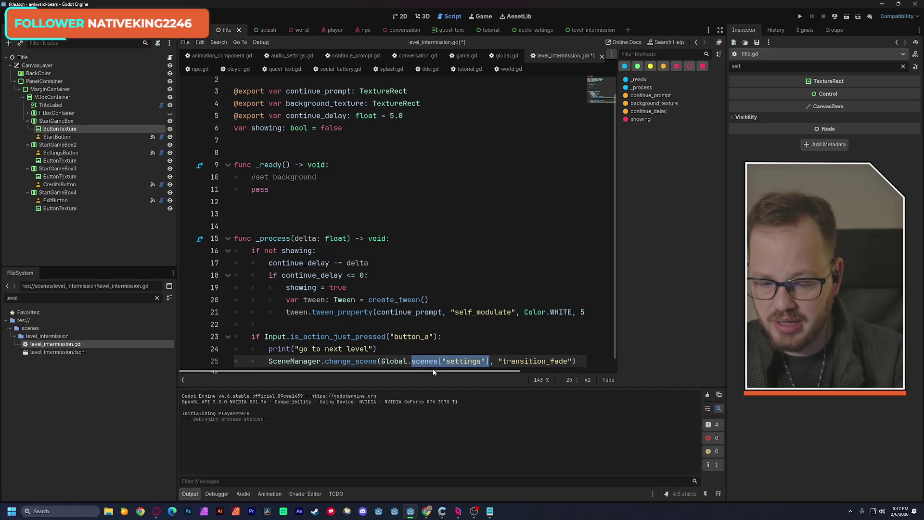
text(levels)
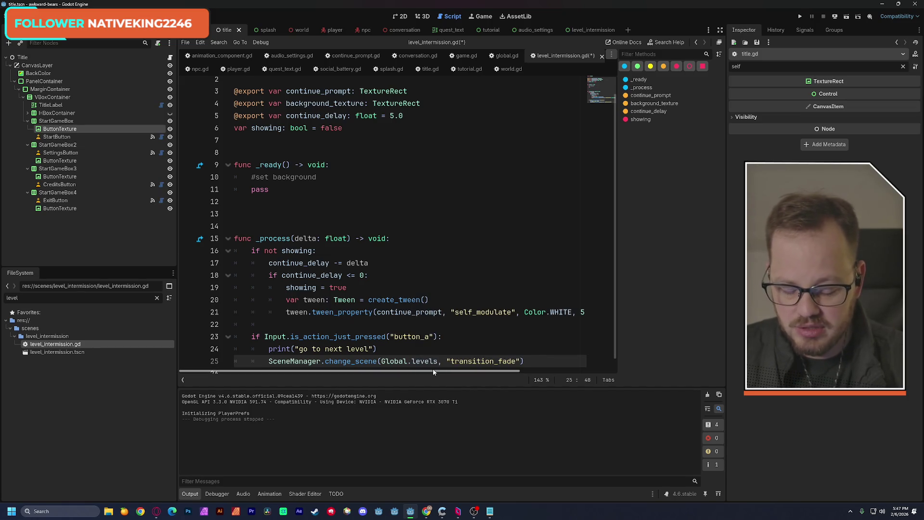
text([)
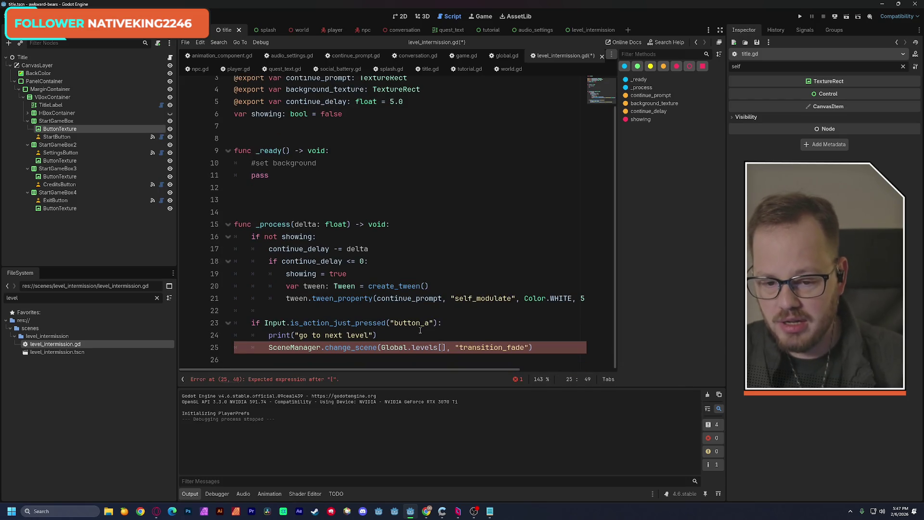
key(Home)
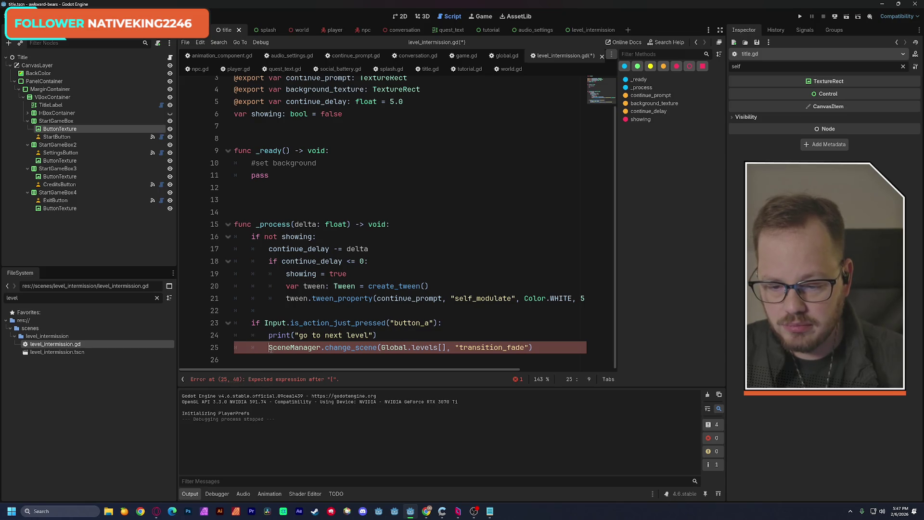
key(Return)
key(Up)
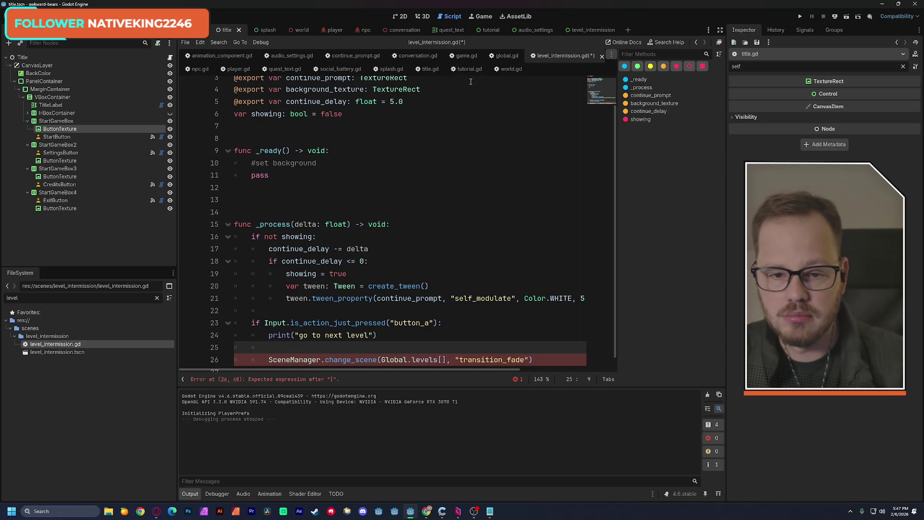
click(499, 57)
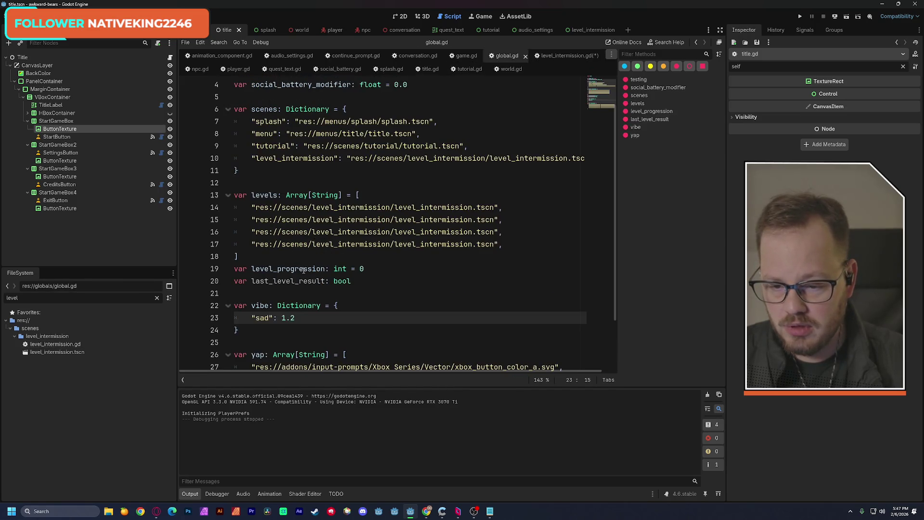
- Use Global.level_progression as the index in the Global.levels[] scene change on line 26
double_click(288, 269)
key(ctrl+c)
click(559, 56)
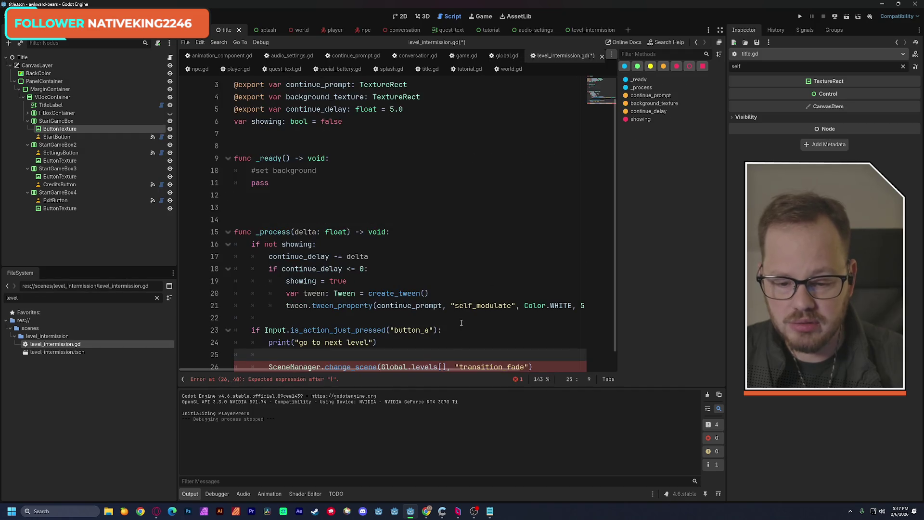
click(442, 365)
key(ctrl+v)
key(ctrl+z)
key(ctrl+v)
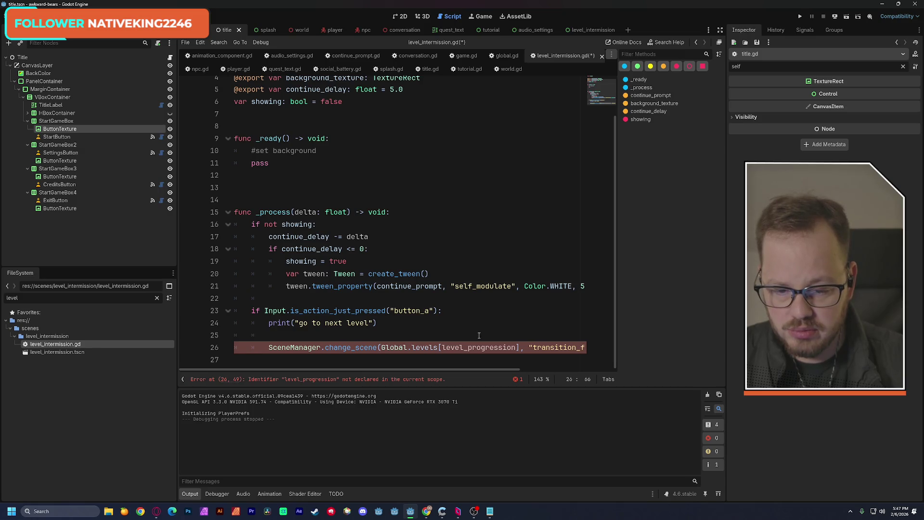
drag(477, 369, 487, 372)
click(429, 348)
text(Global.)
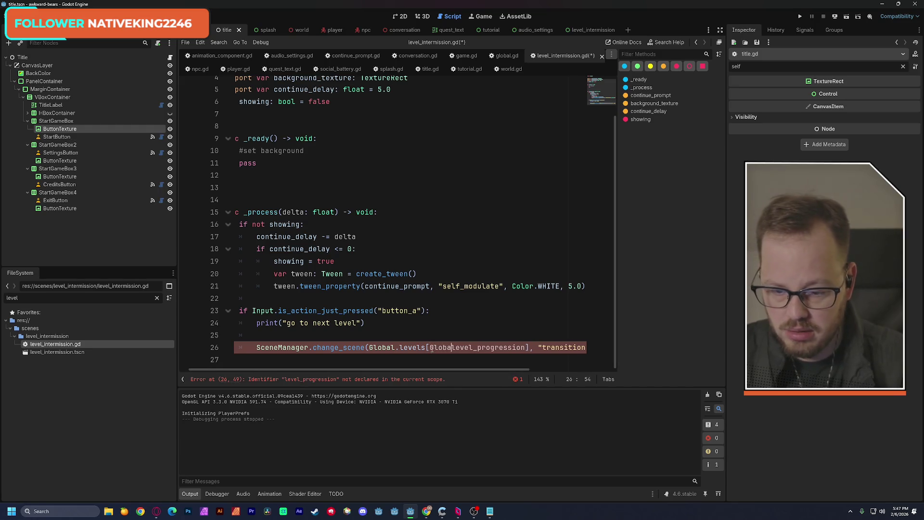
- Add 'Global.level_progression += 1' above the scene change and save level_intermission.gd
click(390, 342)
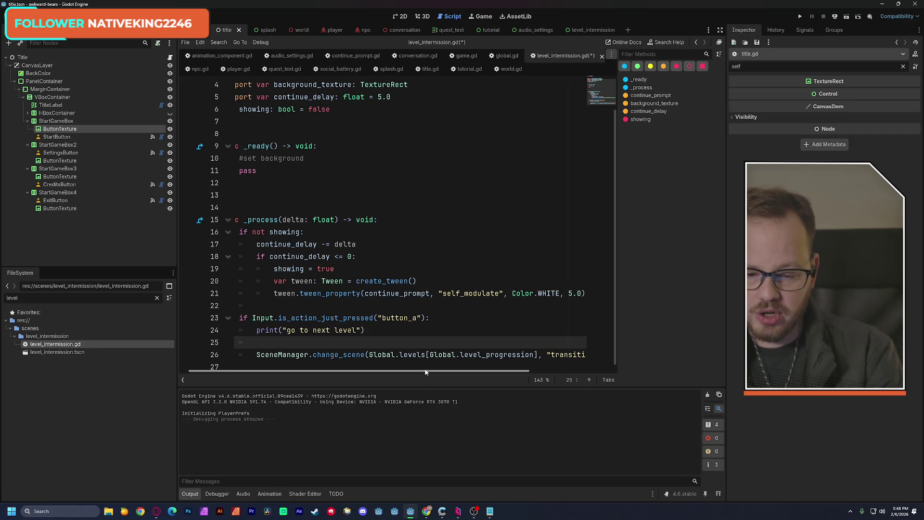
drag(429, 354, 534, 354)
key(ctrl+c)
click(330, 342)
key(ctrl+v)
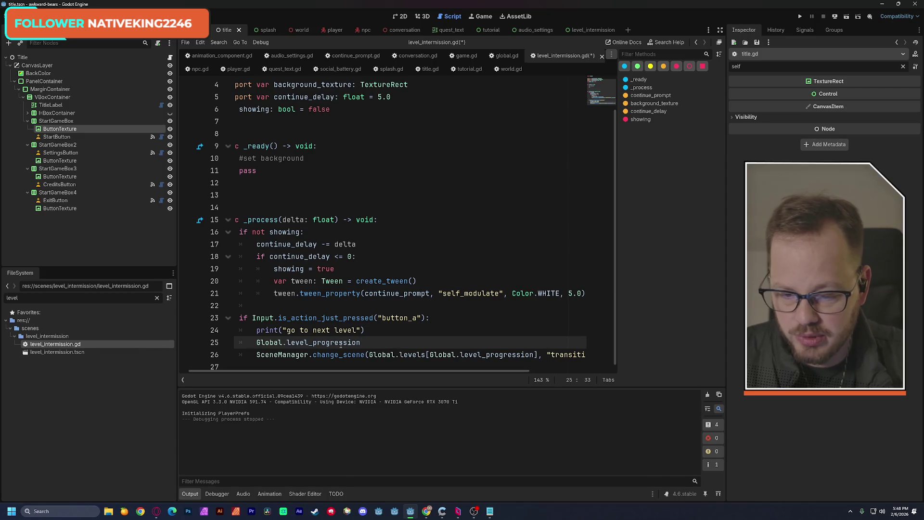
text(+)
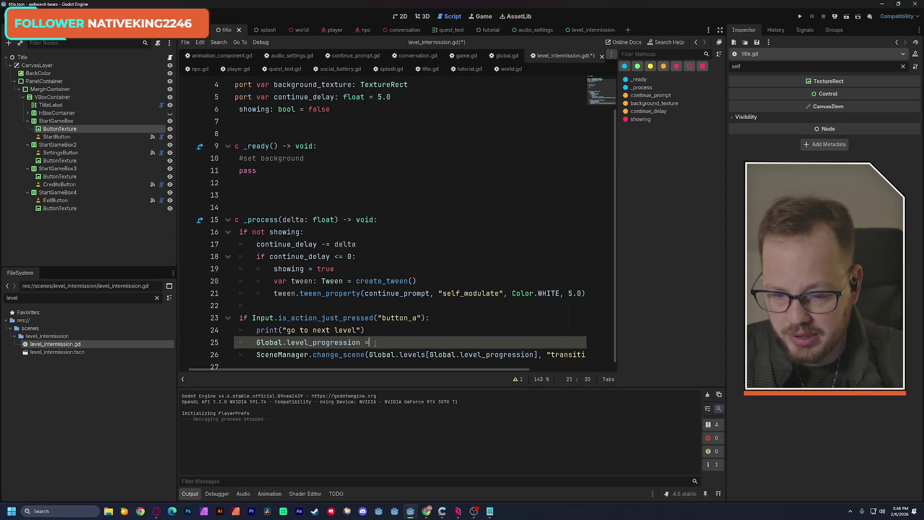
text(= 1)
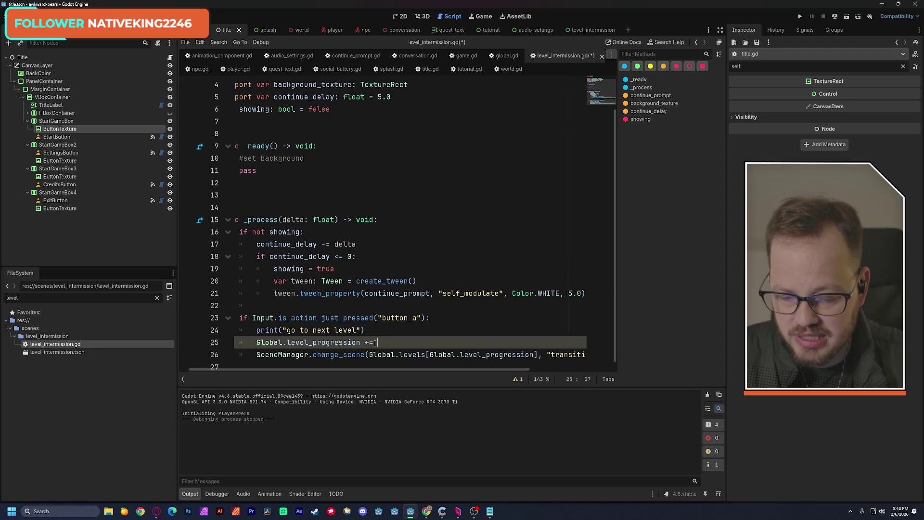
key(ctrl+s)
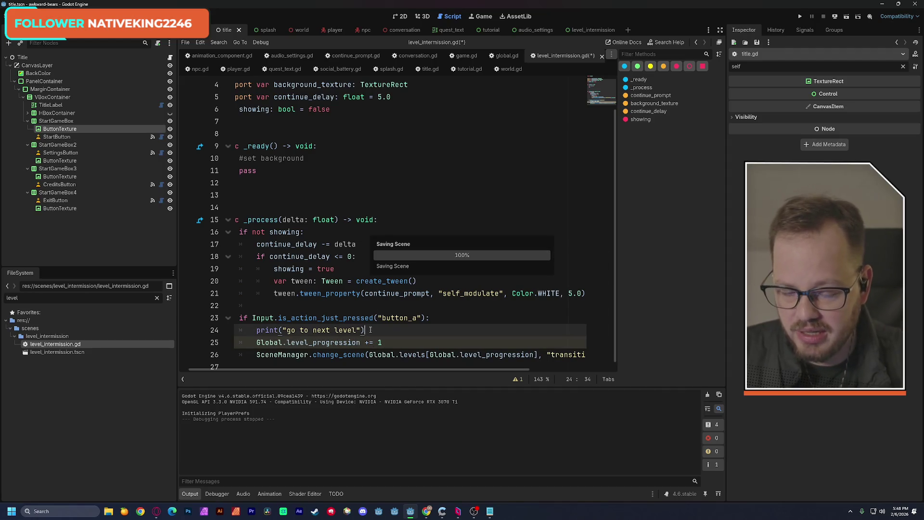
click(368, 330)
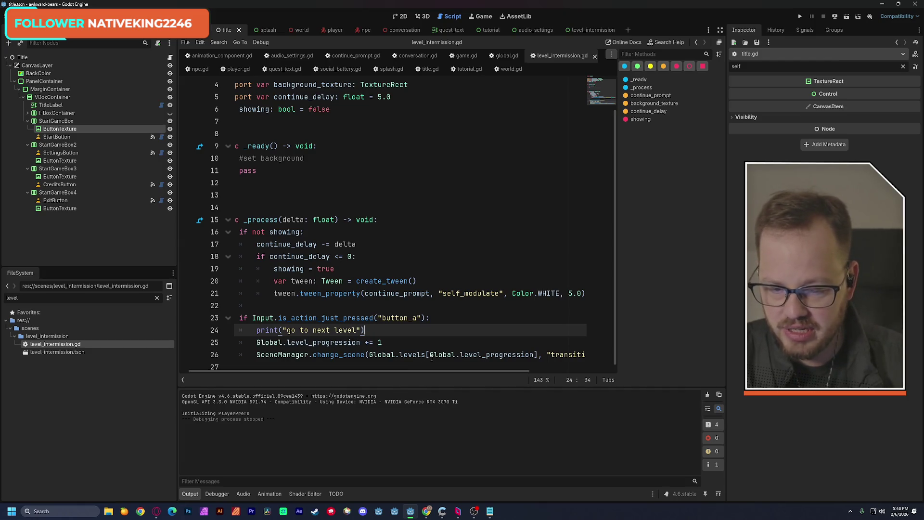
- Append '&& showing' to the Input.is_action_just_pressed("button_a") condition on line 23
drag(483, 371, 460, 373)
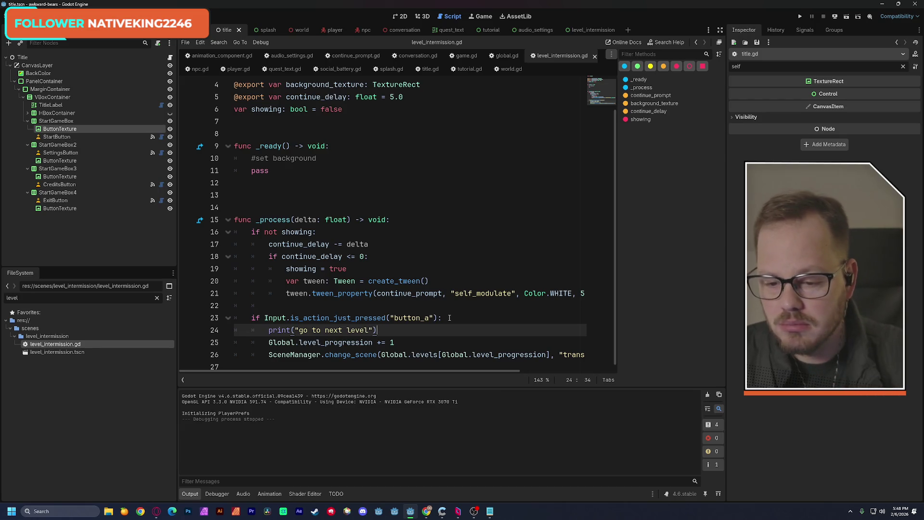
mouse_move(322, 320)
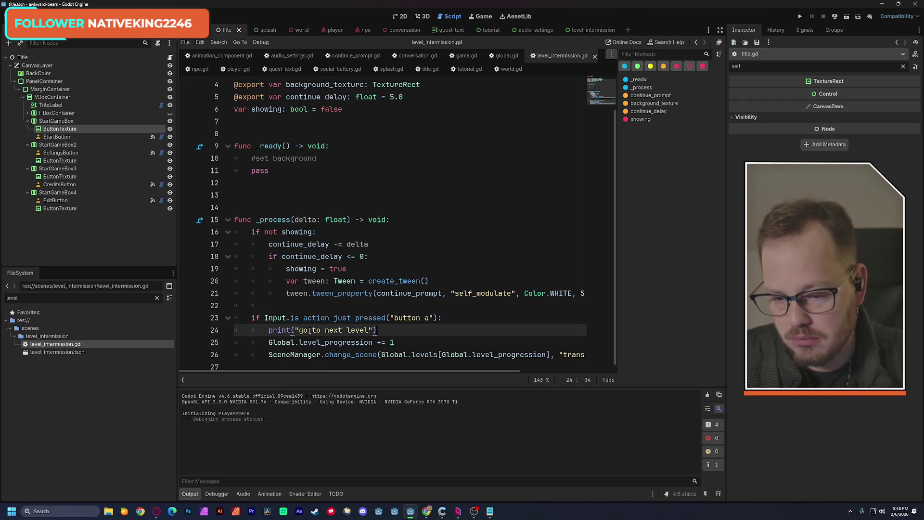
click(438, 319)
text(&& showing)
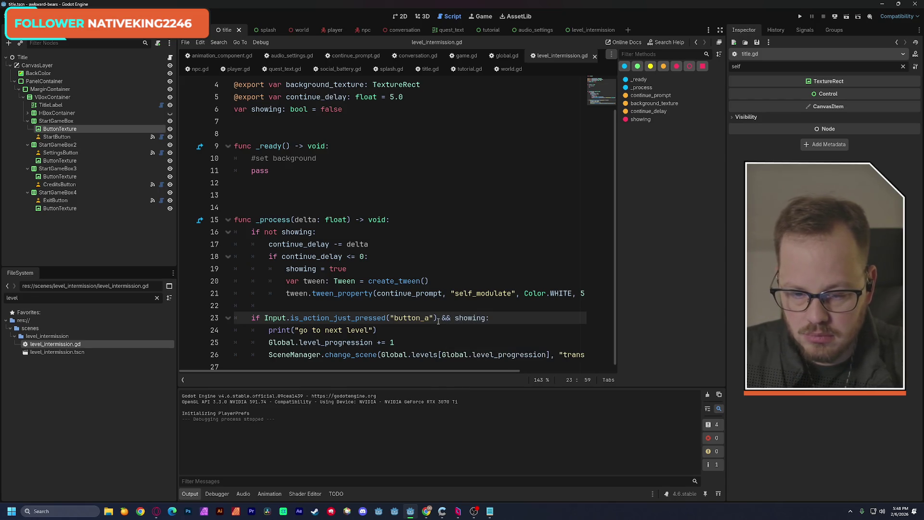
click(436, 257)
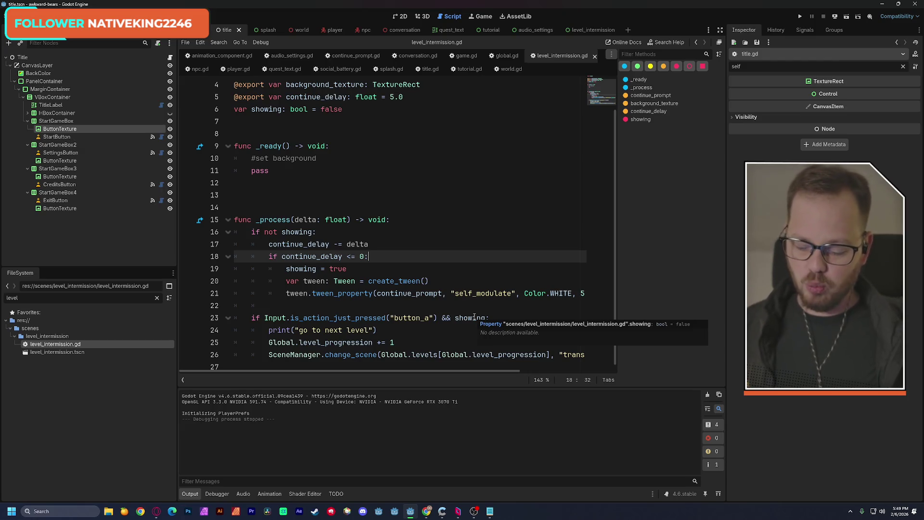
click(279, 207)
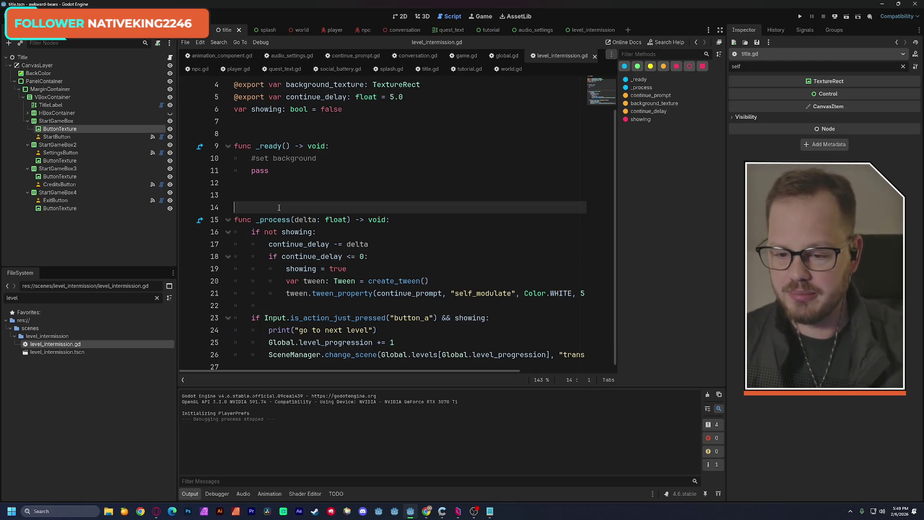
- Remove the extra blank line between the functions and save the script
key(BackSpace)
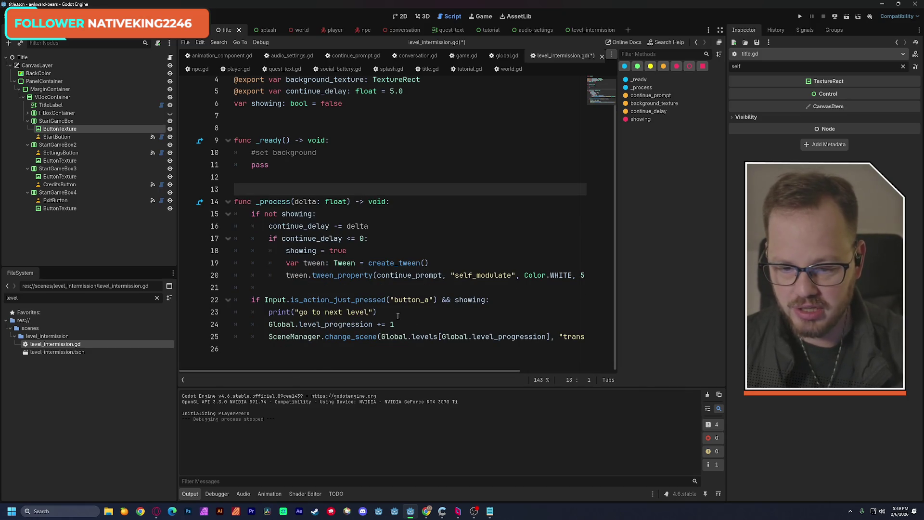
scroll(426, 332, up, 1)
scroll(509, 369, right, 3)
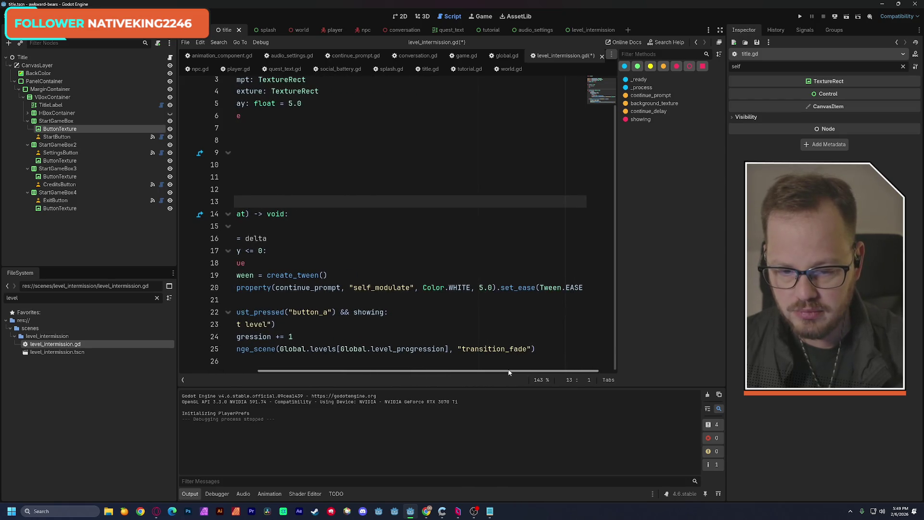
scroll(509, 368, left, 3)
key(ctrl+s)
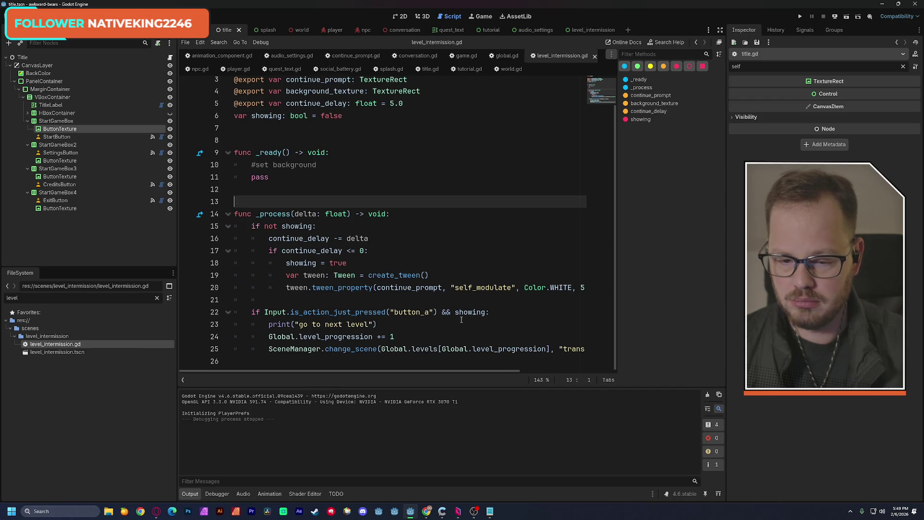
mouse_move(466, 314)
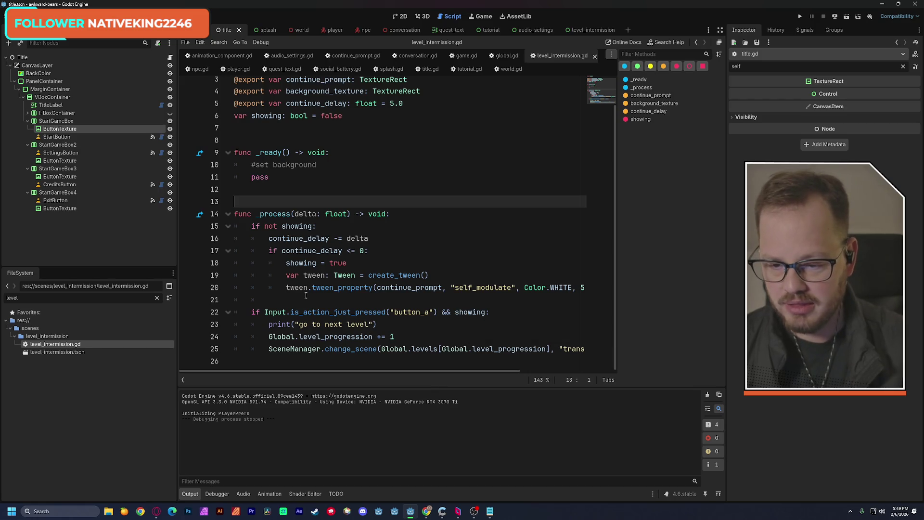
- Drop 'not' from line 15's showing check and move the countdown and tween code under a new else: branch
click(282, 298)
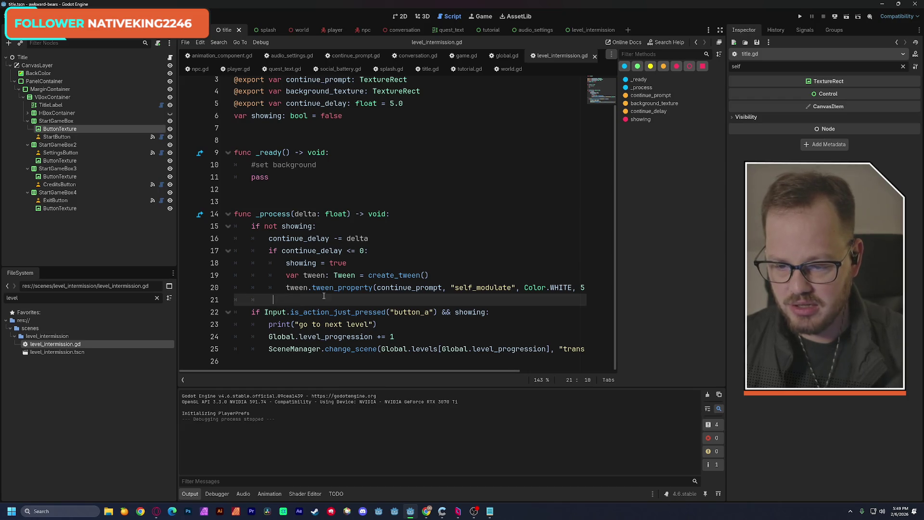
double_click(271, 226)
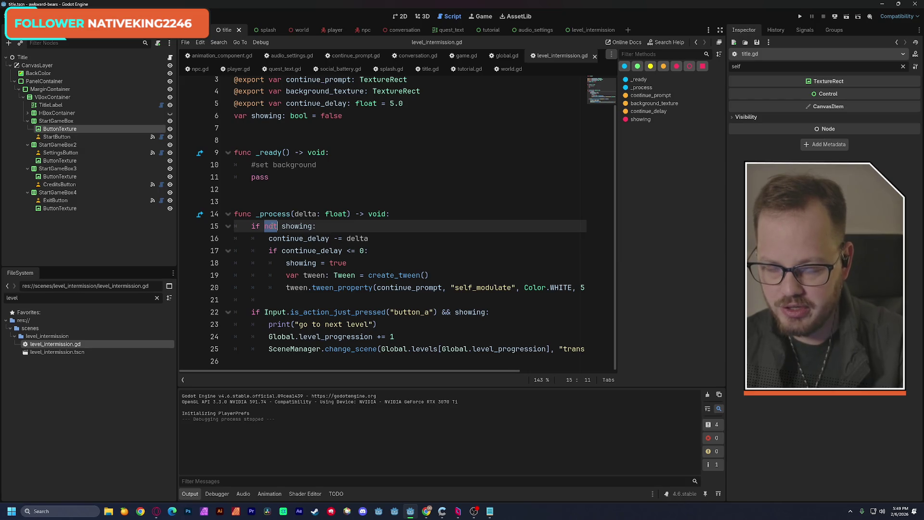
key(BackSpace)
key(BackSpace)
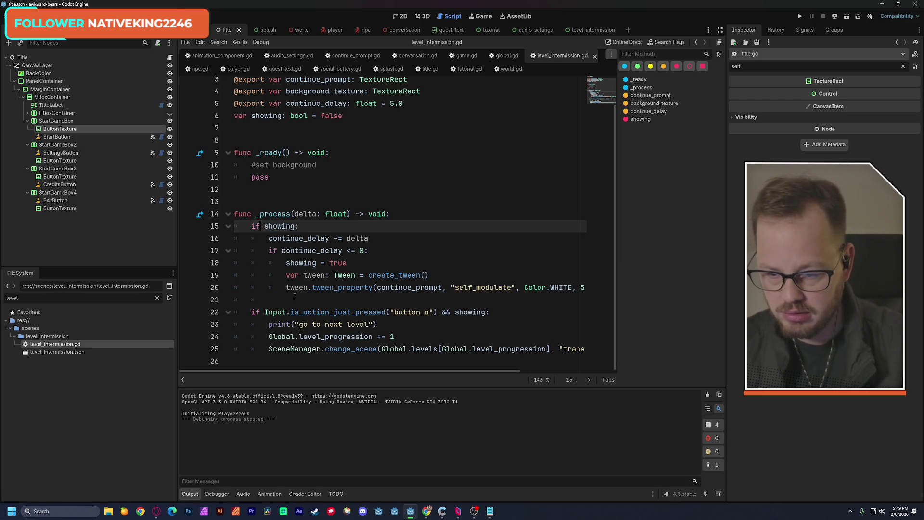
click(295, 297)
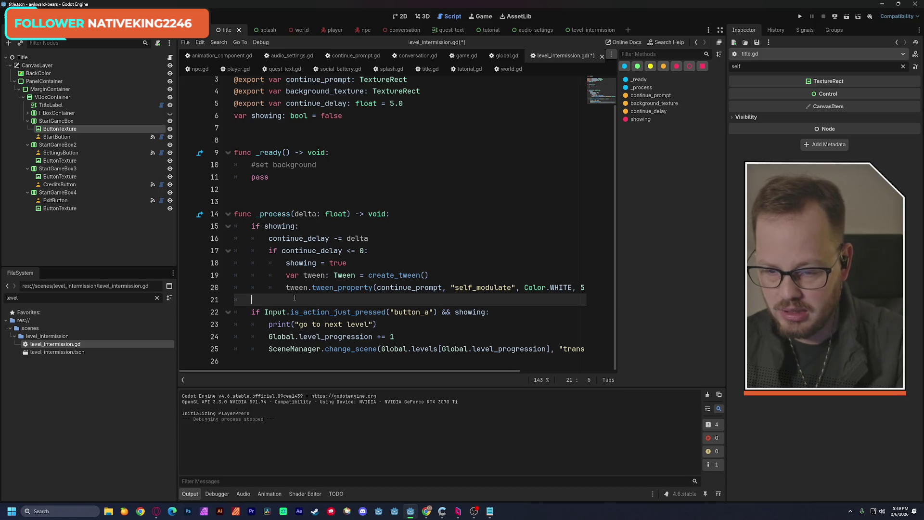
text(else:)
key(Return)
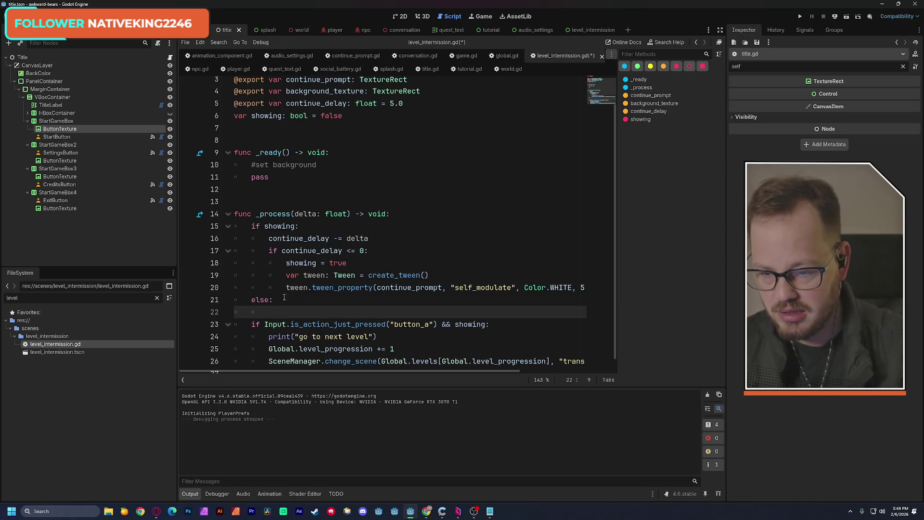
mouse_move(268, 244)
mouse_down()
mouse_move(303, 245)
mouse_move(400, 276)
mouse_move(588, 293)
mouse_up()
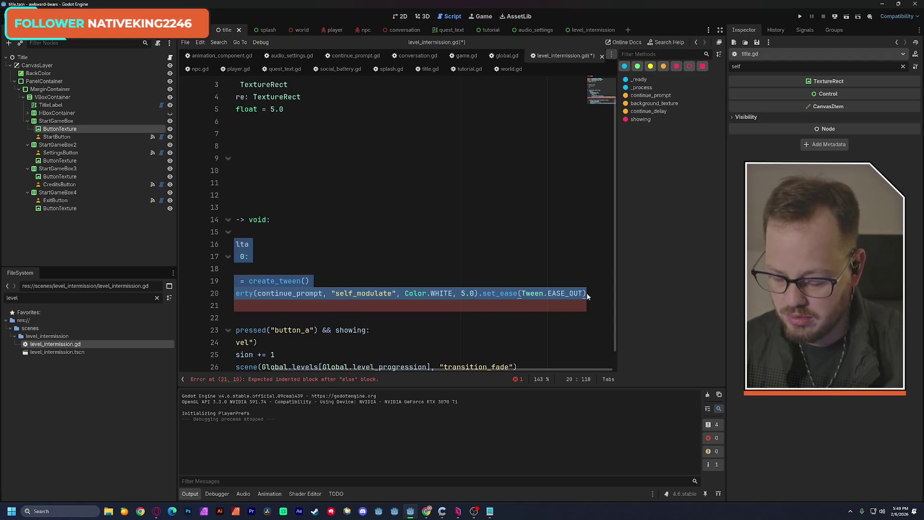
key(BackSpace)
drag(285, 369, 218, 369)
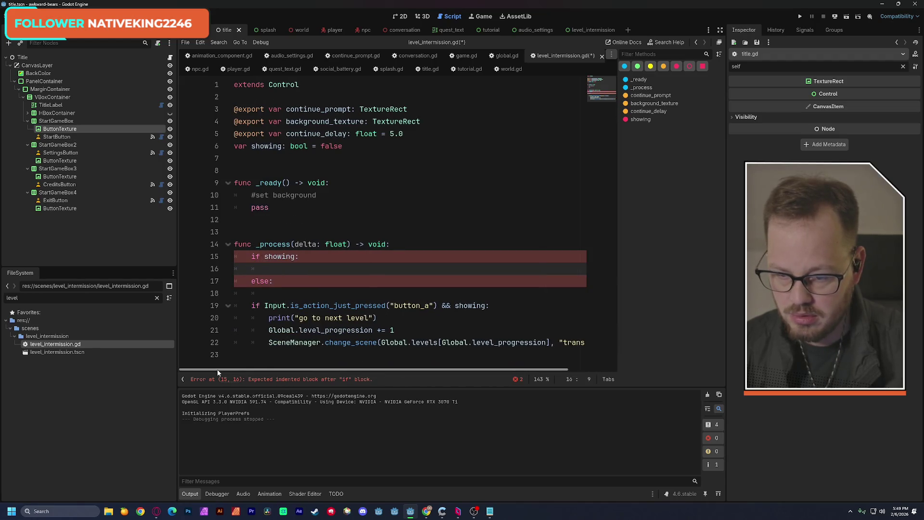
key(ctrl+z)
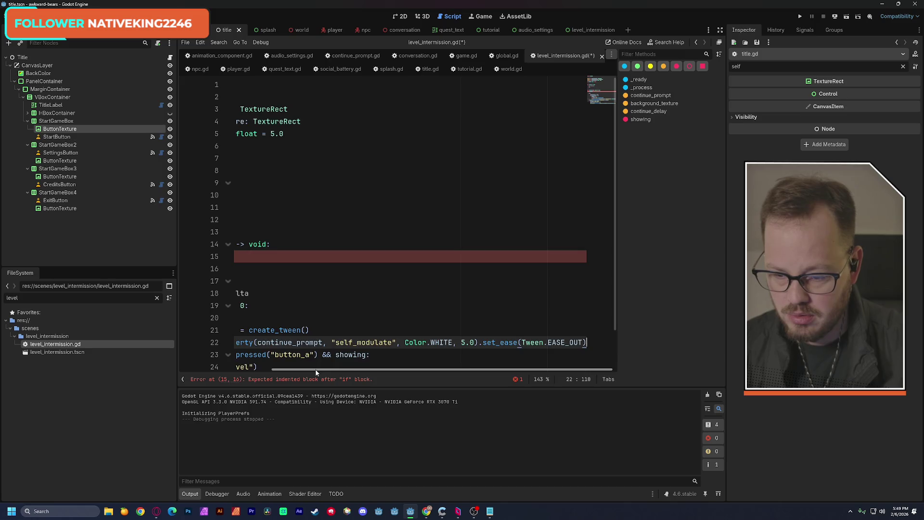
drag(316, 369, 223, 369)
scroll(292, 328, down, 2)
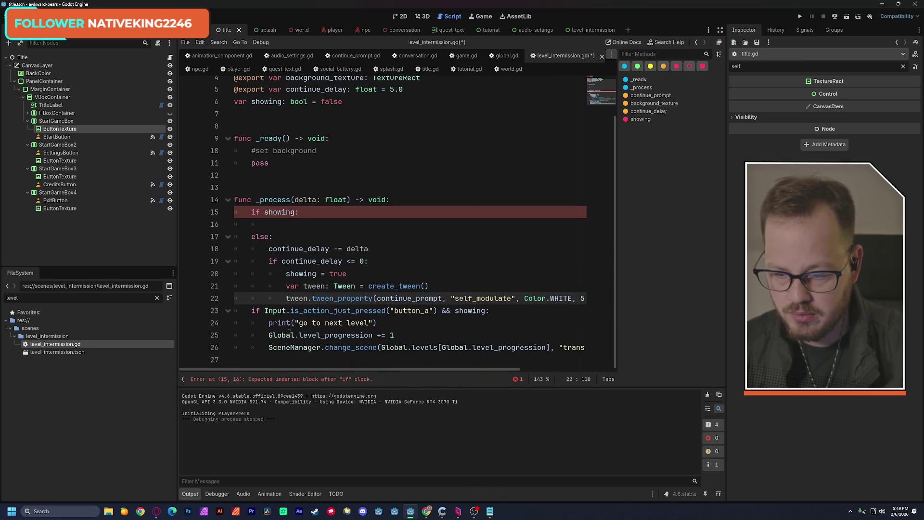
- Move the button_a press block under 'if showing:' and indent its three lines
mouse_move(257, 312)
mouse_down()
mouse_move(489, 312)
mouse_move(400, 335)
mouse_move(586, 347)
mouse_up()
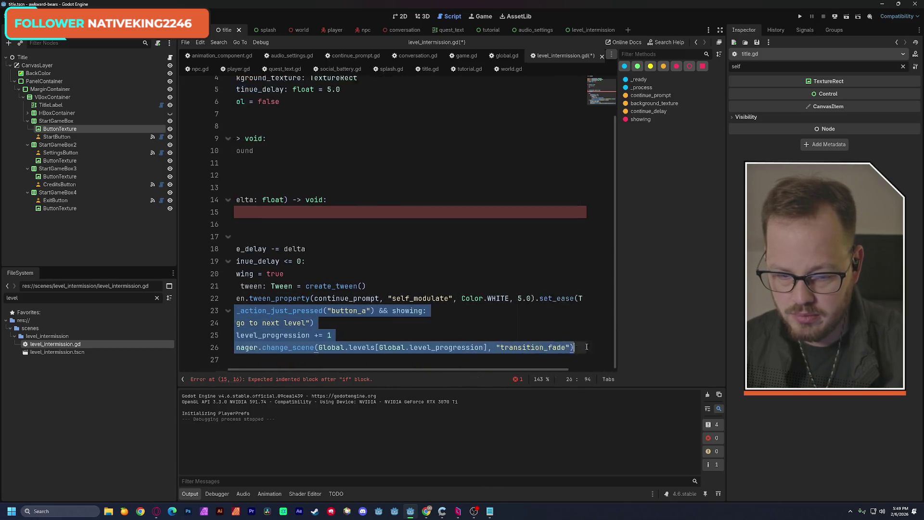
key(BackSpace)
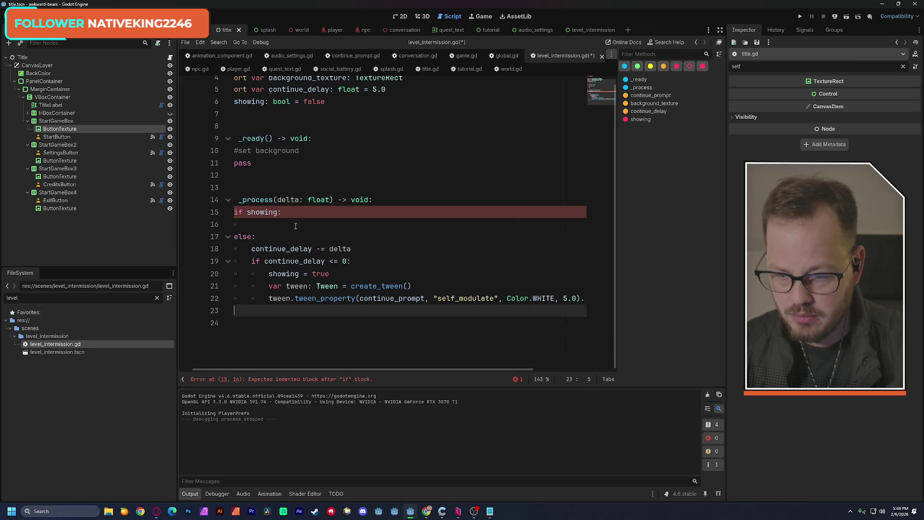
click(295, 226)
text(if Input.is_action_just_pressed("button_a") && showing: 		print("go to next level") 		Global.level_progression += 1 		SceneManager.change_scene(Global.levels[Global.level_progression], "transition_fade"))
drag(331, 371, 225, 367)
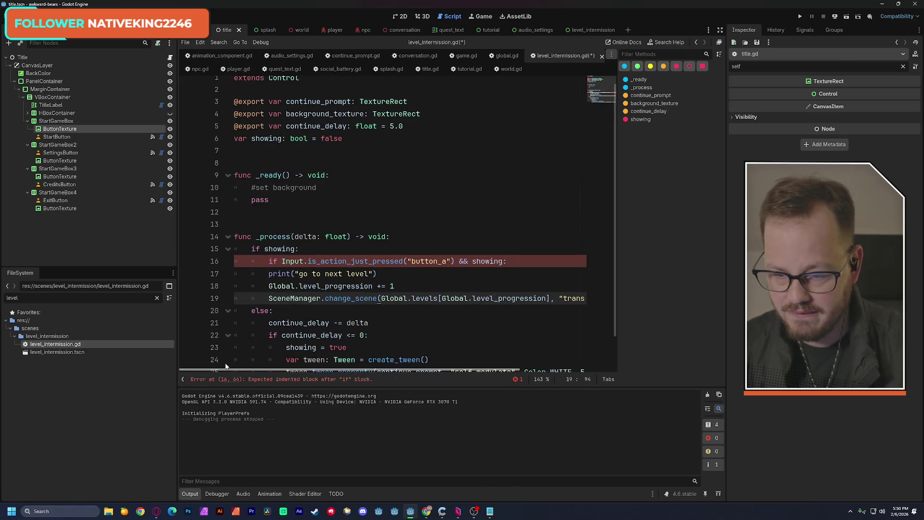
mouse_move(269, 273)
mouse_down()
mouse_move(332, 287)
mouse_move(312, 298)
mouse_up()
key(Tab)
drag(447, 263, 300, 249)
scroll(402, 345, down, 1)
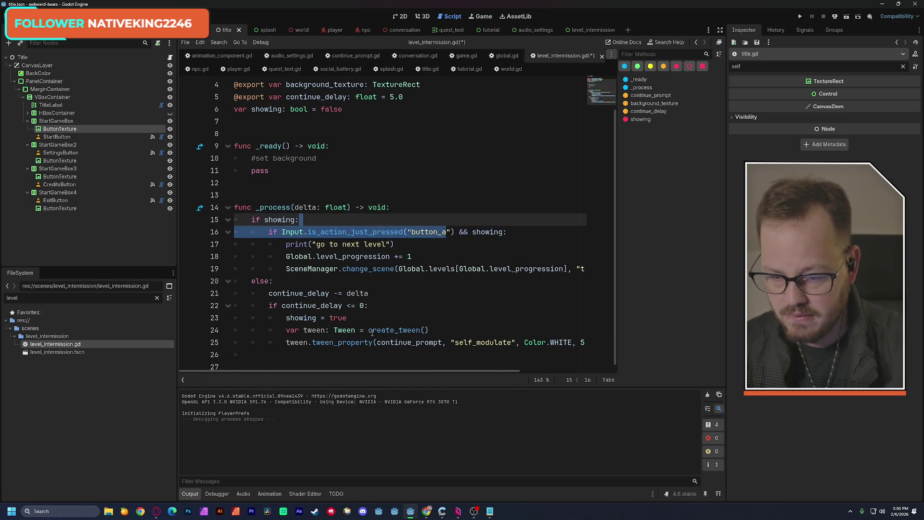
- Delete the redundant '&& showing' condition and save level_intermission.gd
click(337, 180)
double_click(488, 232)
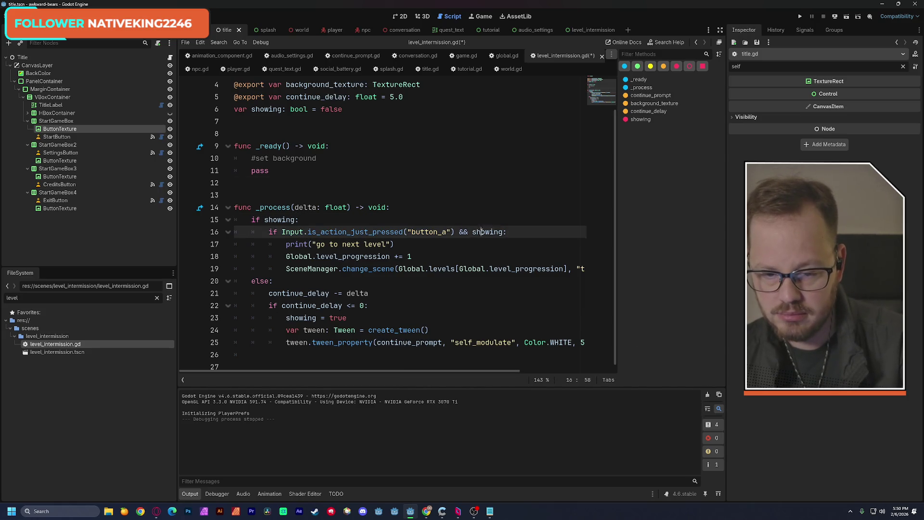
key(BackSpace)
key(BackSpace)
key(BackSpace)
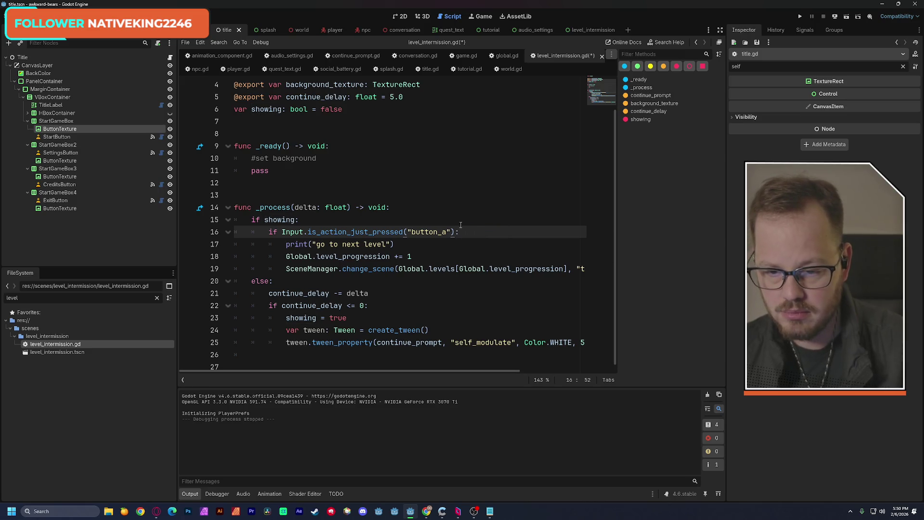
click(416, 179)
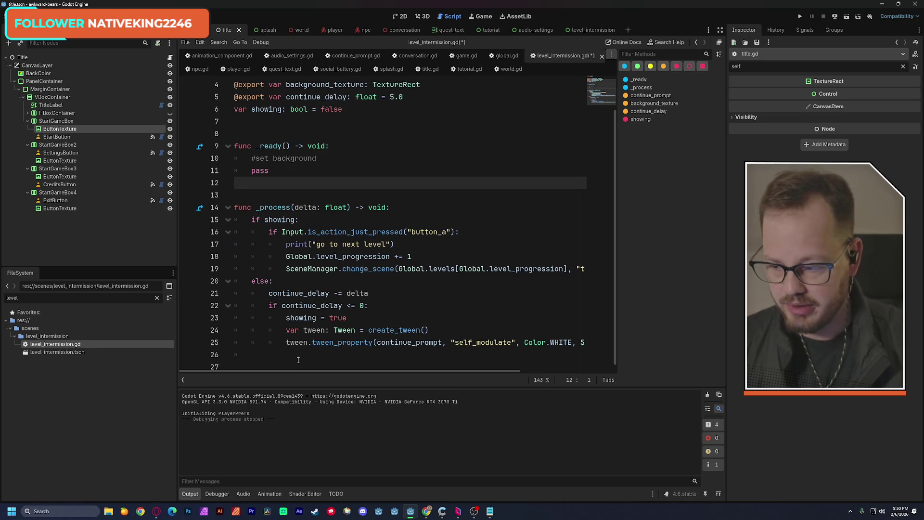
click(338, 192)
key(ctrl+s)
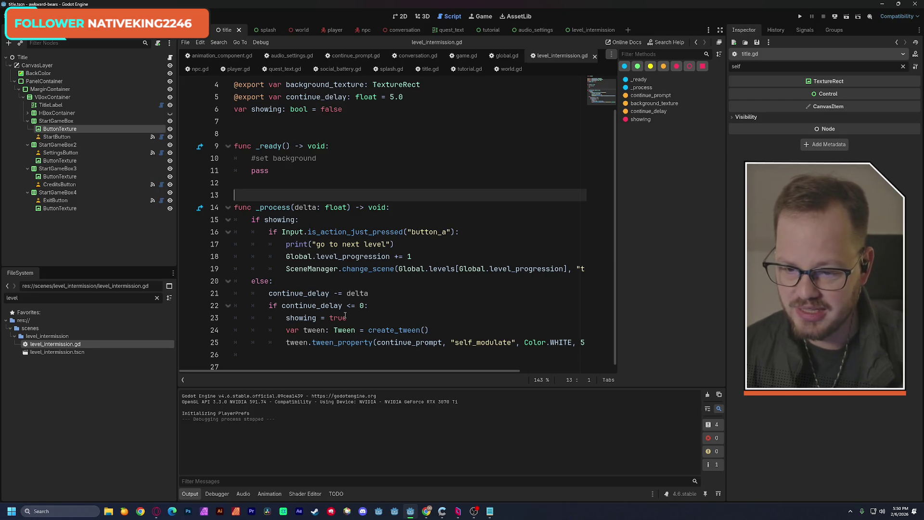
drag(277, 109, 343, 109)
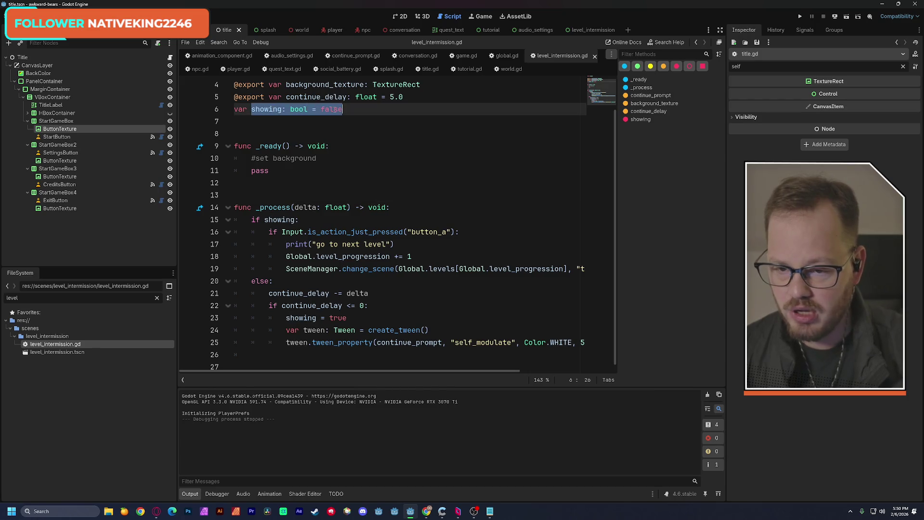
- Run the world scene with its battery bar and bear quests, then stop the game
click(359, 121)
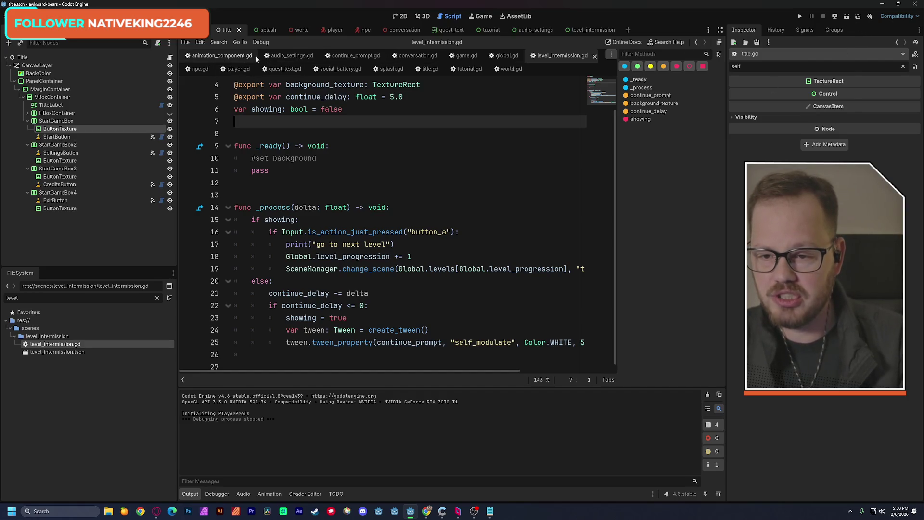
click(299, 30)
click(847, 17)
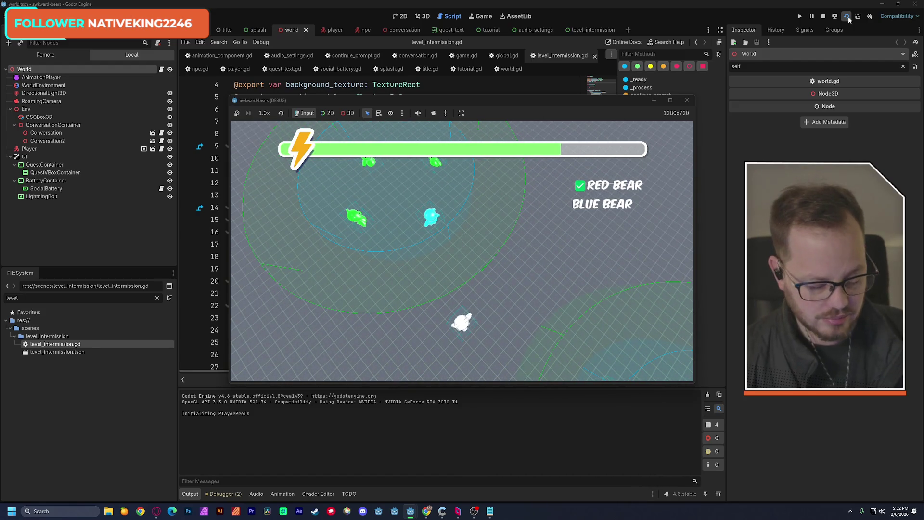
click(687, 101)
click(89, 121)
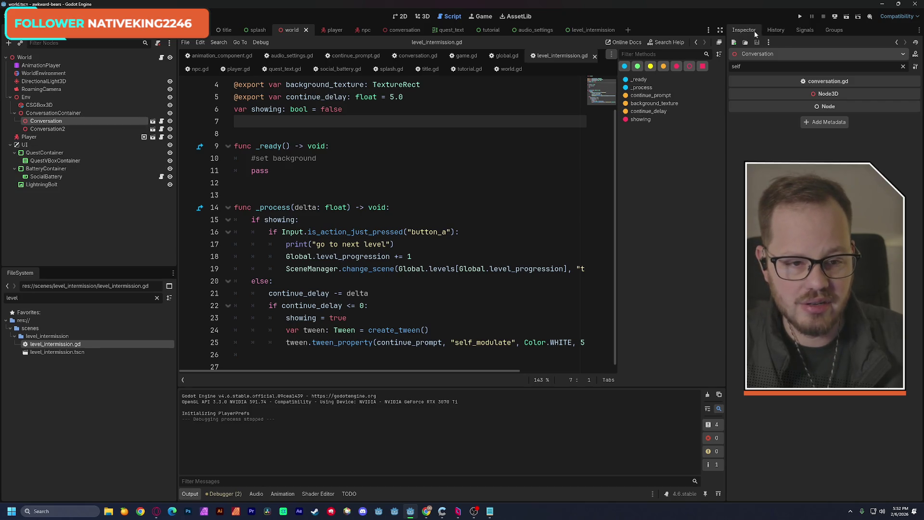
- Give Conversation2 Max Conversation Rounds 1 and Shuffle Conversation At 2, then run the world scene
click(903, 67)
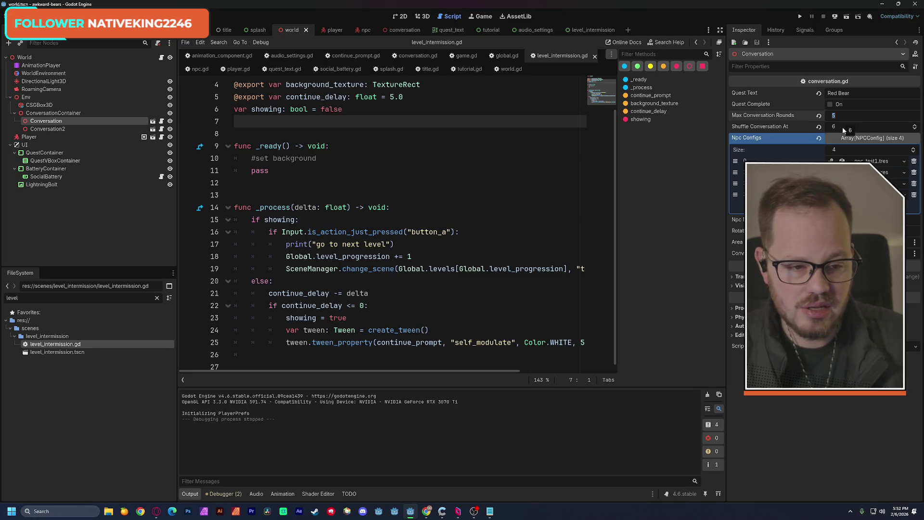
click(48, 129)
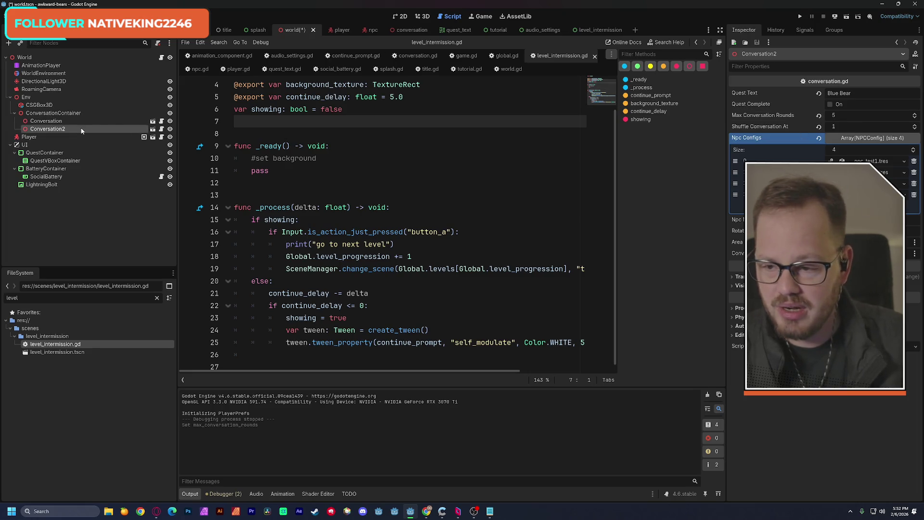
click(838, 115)
text(1)
click(843, 127)
text(2)
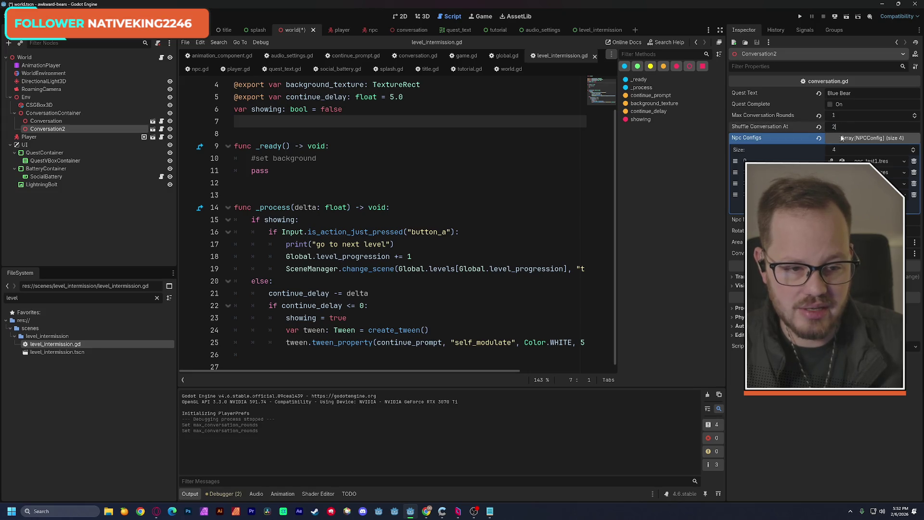
click(848, 17)
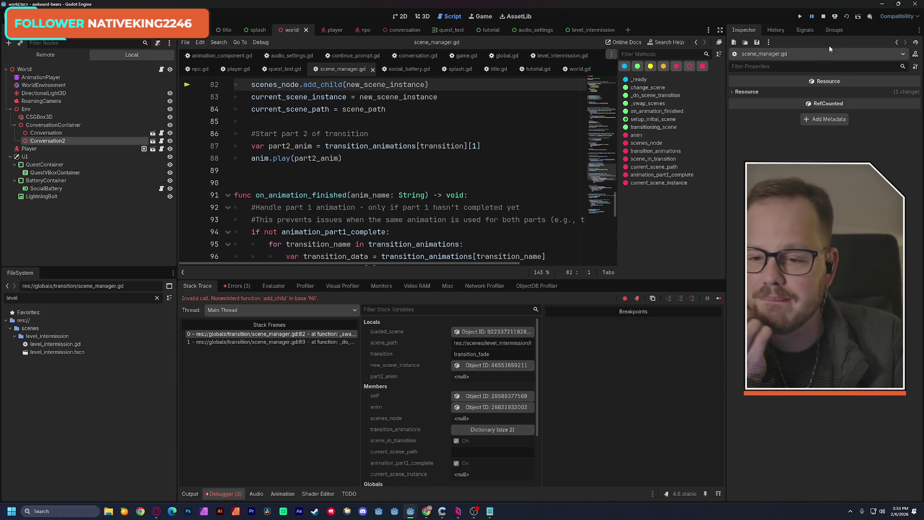
- Follow the stack trace from scene_manager.gd line 69 to world.gd's change_scene call to level_intermission
scroll(519, 124, up, 1)
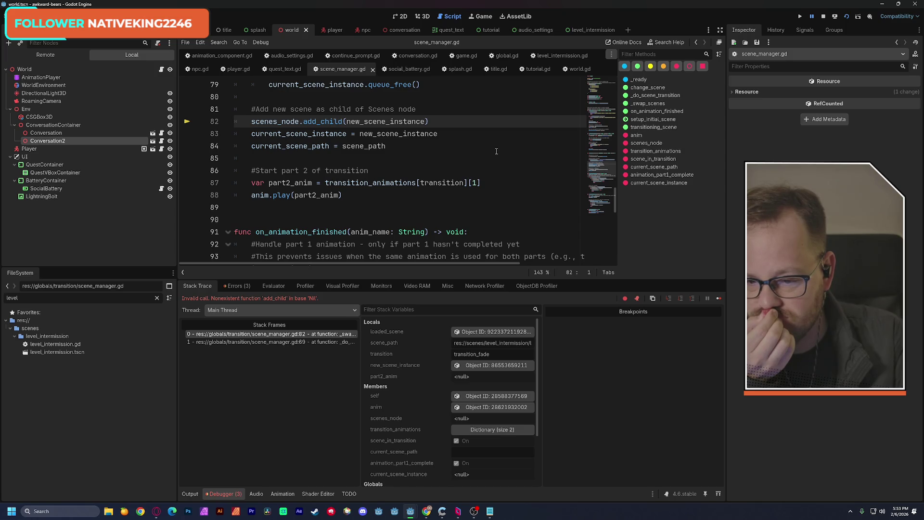
click(337, 341)
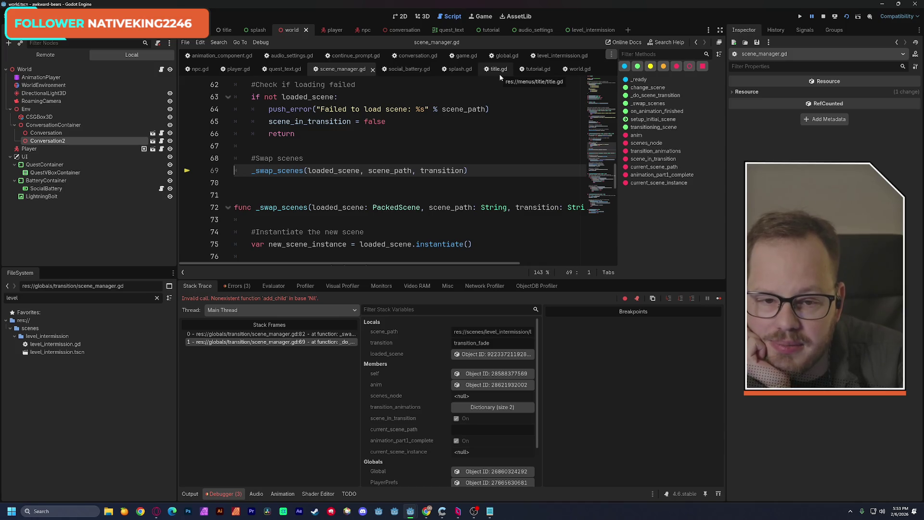
click(568, 70)
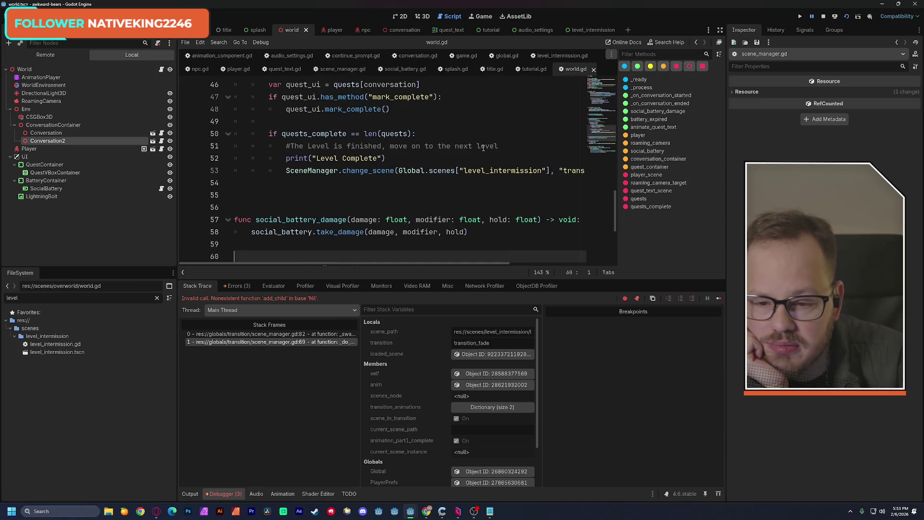
mouse_move(457, 264)
mouse_down()
mouse_move(533, 264)
mouse_move(458, 264)
mouse_up()
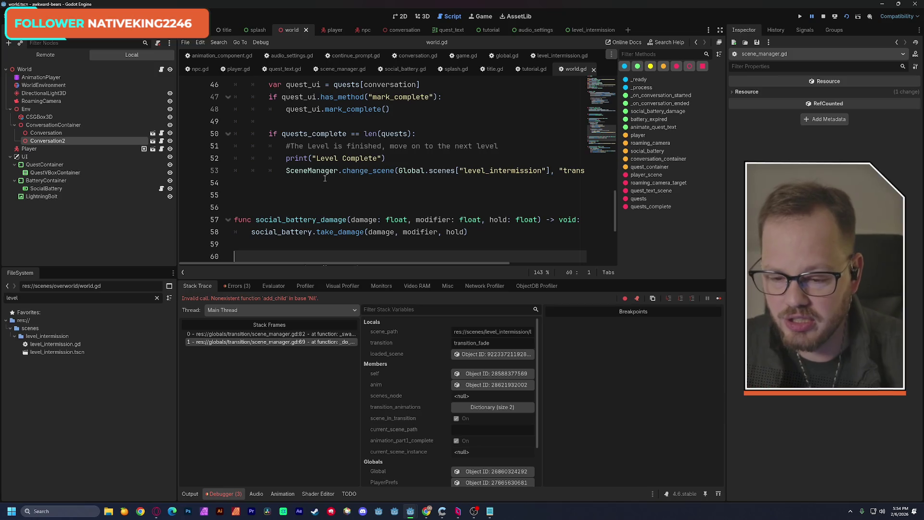
click(190, 494)
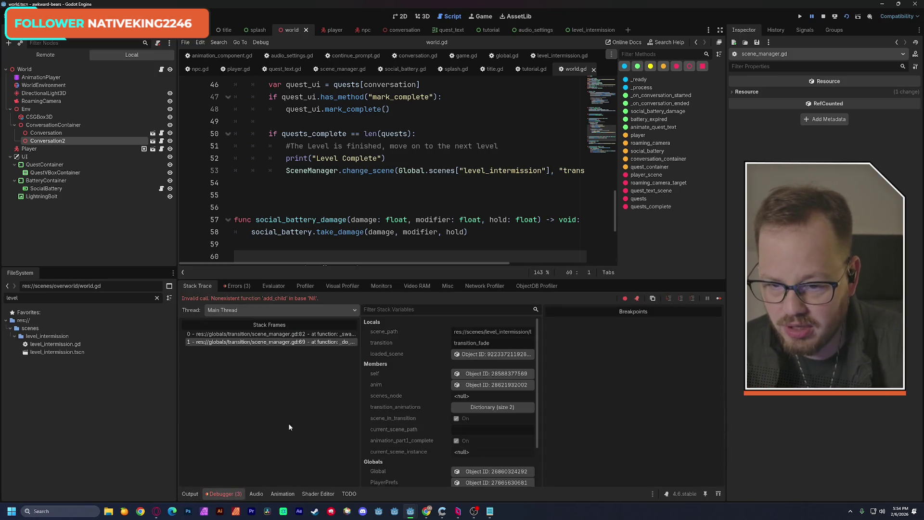
click(266, 342)
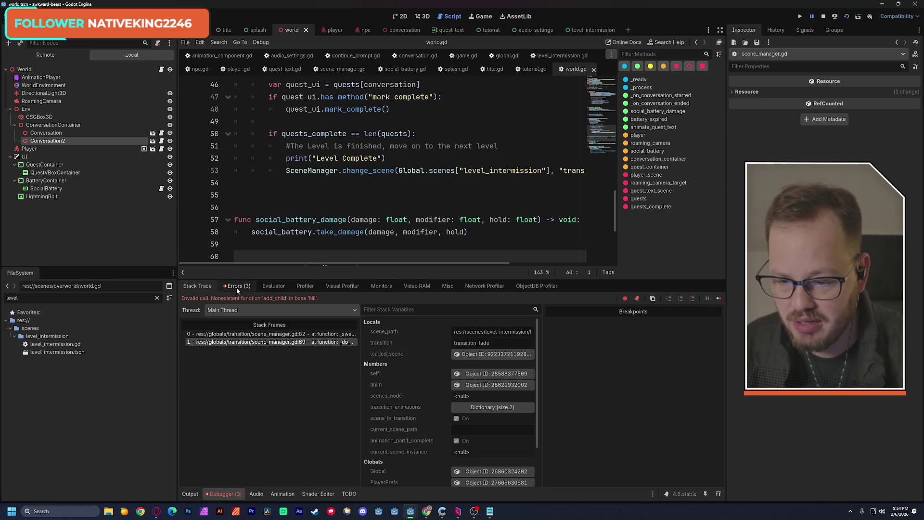
- Open the add_child error from the Errors list, then check world.gd's level_intermission key against global.gd
click(236, 287)
double_click(256, 329)
double_click(256, 329)
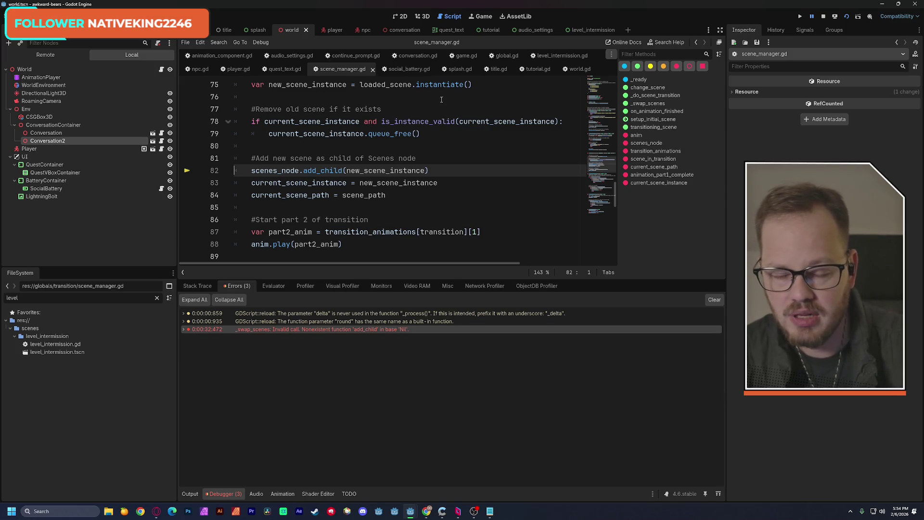
mouse_move(444, 89)
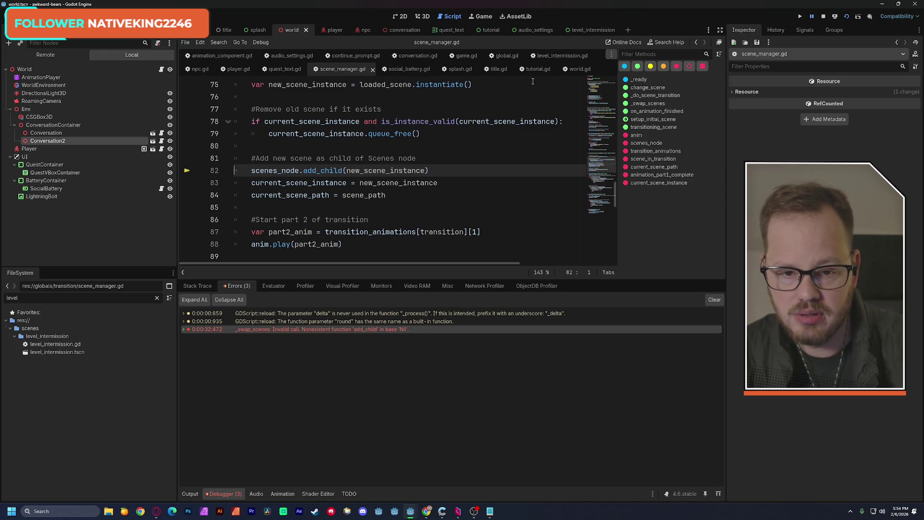
click(577, 69)
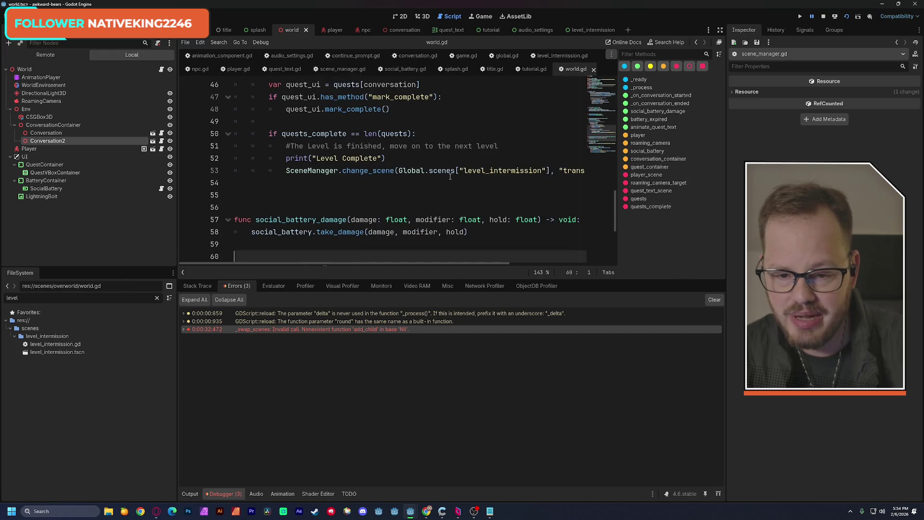
drag(414, 263, 484, 263)
double_click(429, 171)
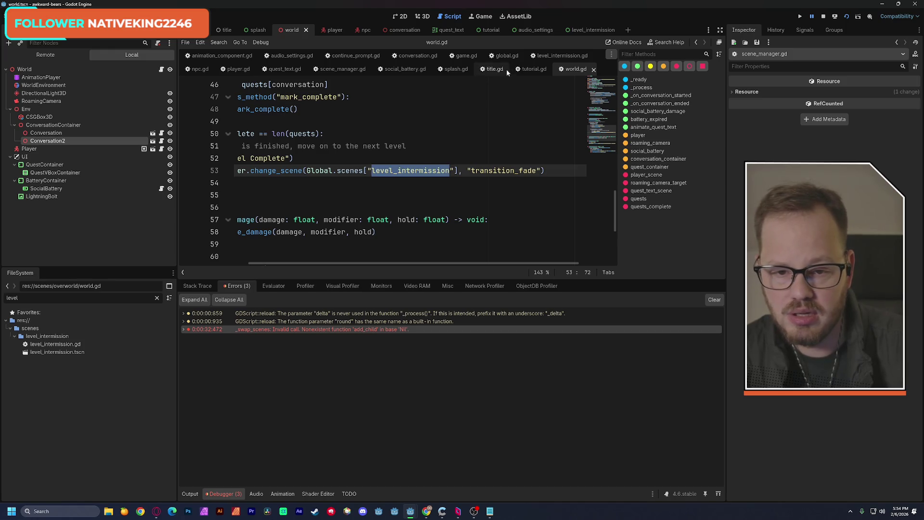
click(507, 56)
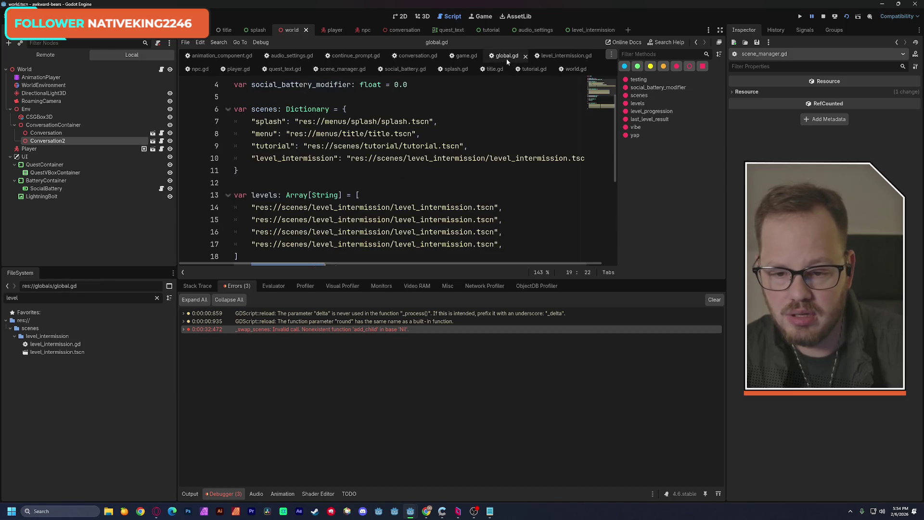
- Inspect global.gd's level_intermission key and scene path against the level_intermission.tscn file
double_click(309, 158)
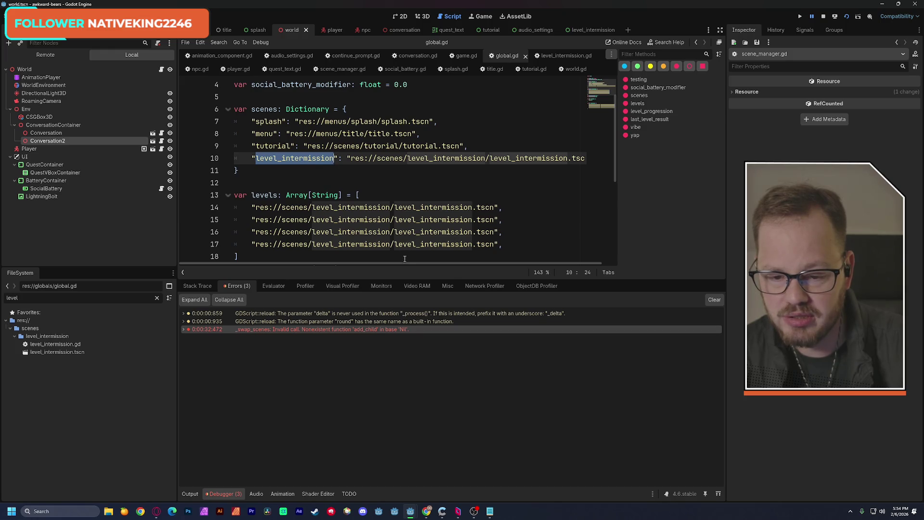
drag(413, 263, 424, 266)
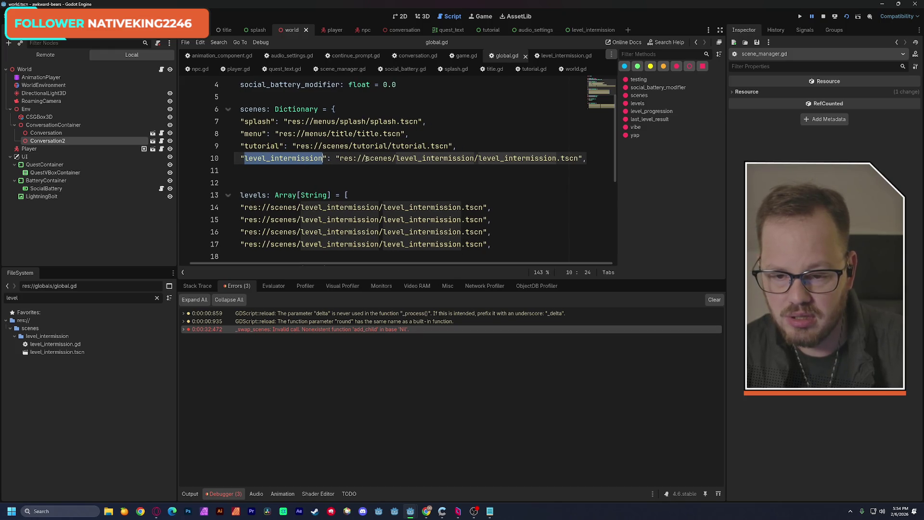
drag(349, 159, 577, 159)
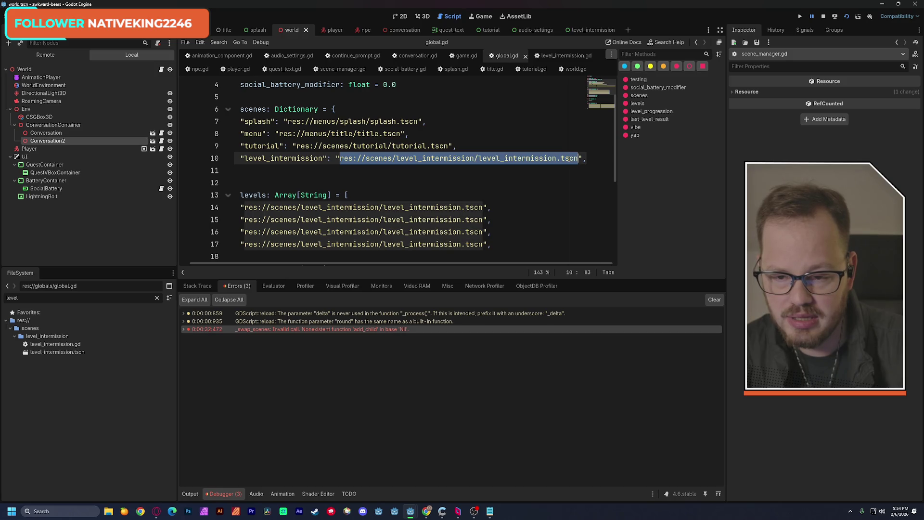
drag(403, 264, 357, 265)
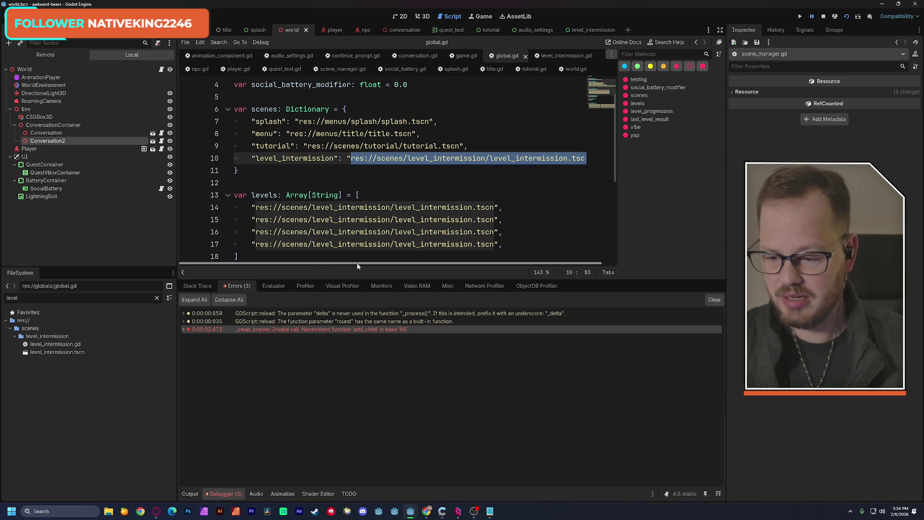
right_click(71, 351)
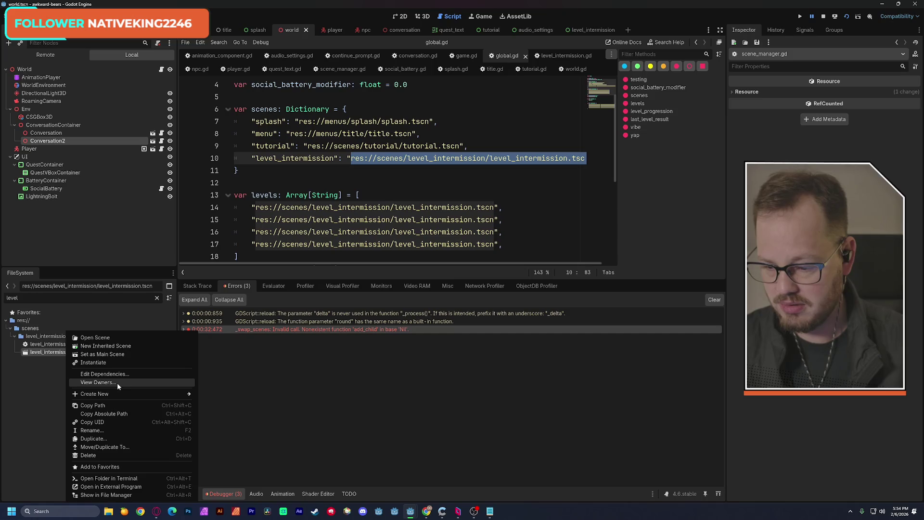
key(Escape)
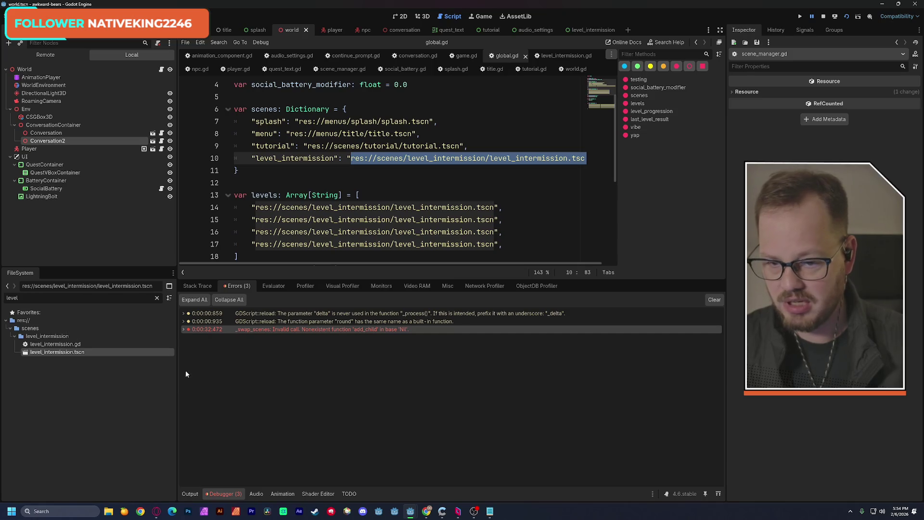
- Update line 10's level_intermission entry, copy its key, save global.gd, and bring up tutorial.gd
drag(358, 163, 576, 159)
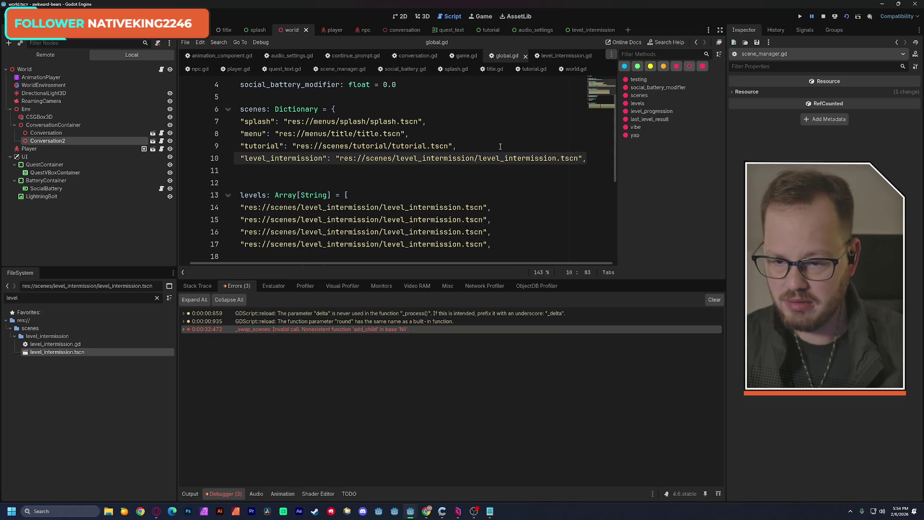
key(ctrl+v)
key(Up)
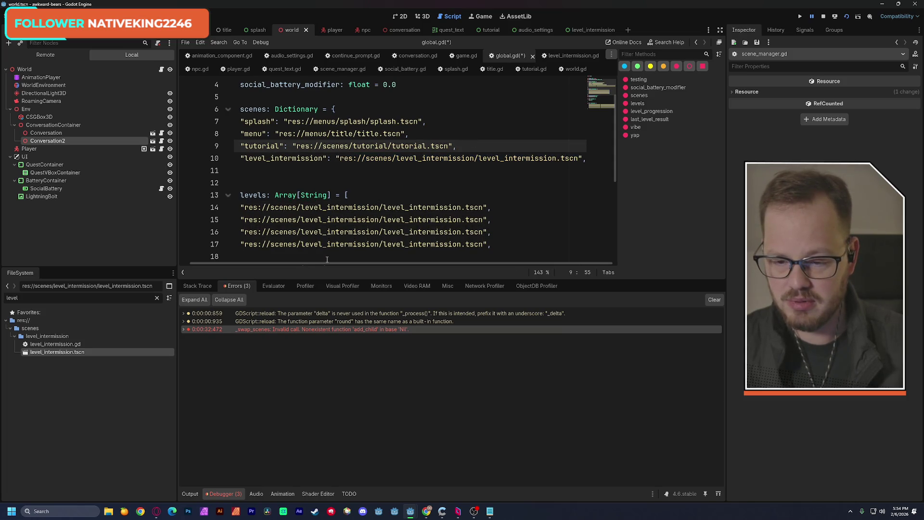
scroll(327, 260, left, 1)
double_click(308, 158)
key(ctrl+c)
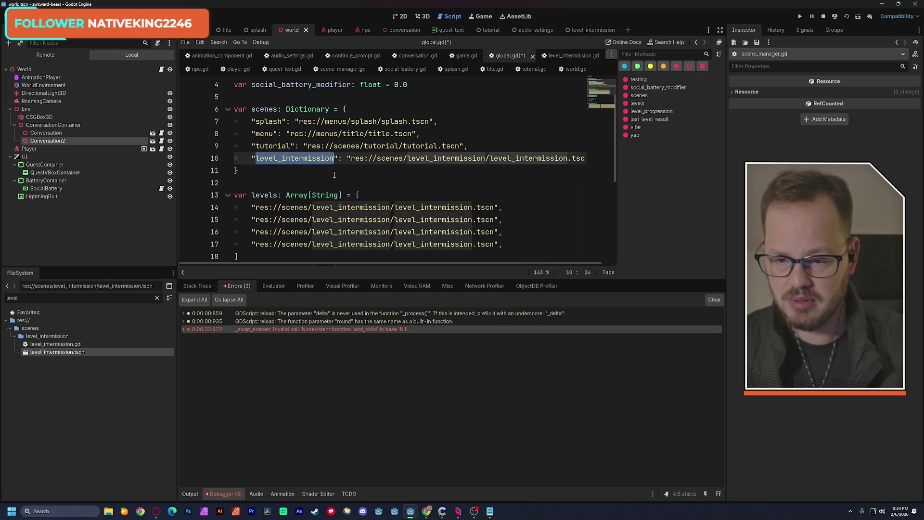
key(ctrl+s)
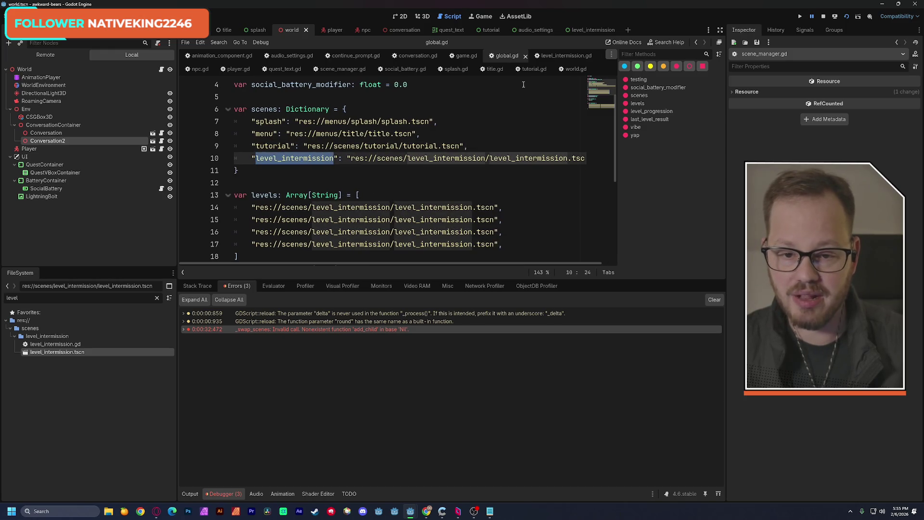
click(534, 69)
click(485, 140)
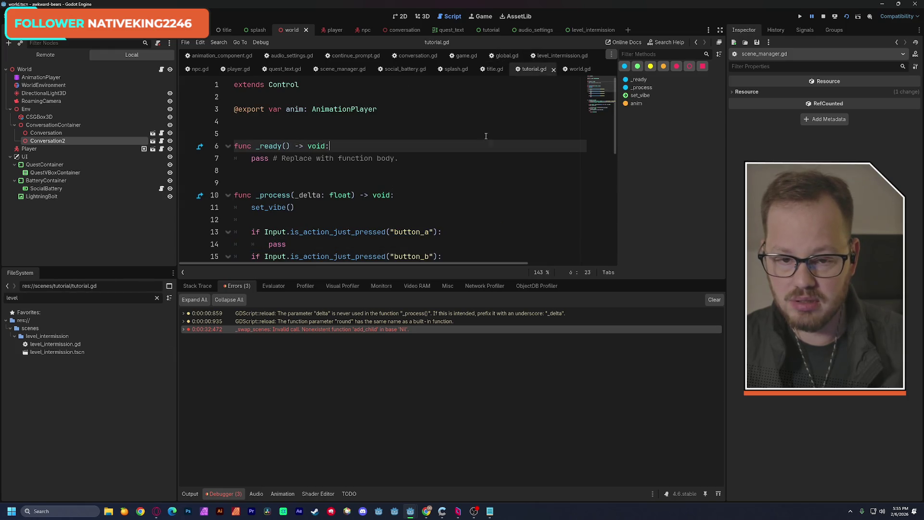
- Paste the level_intermission key into line 53's change_scene call in world.gd
click(576, 69)
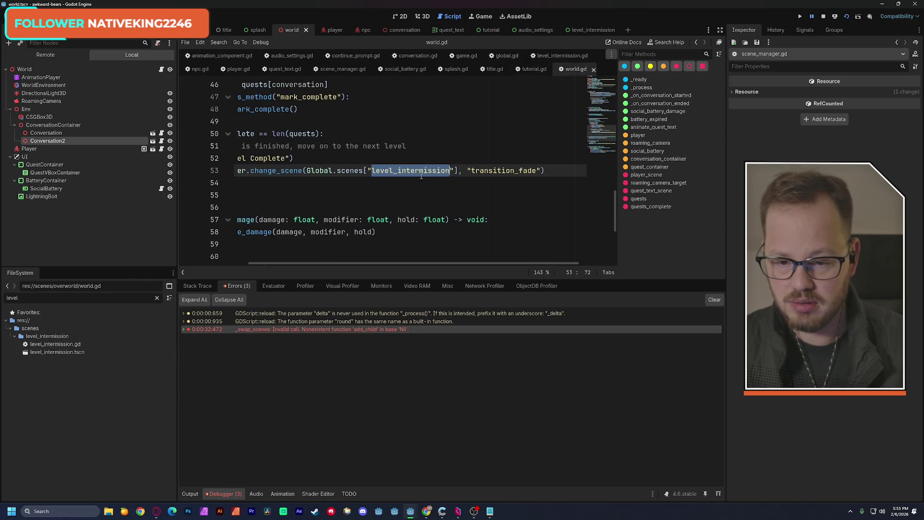
key(ctrl+v)
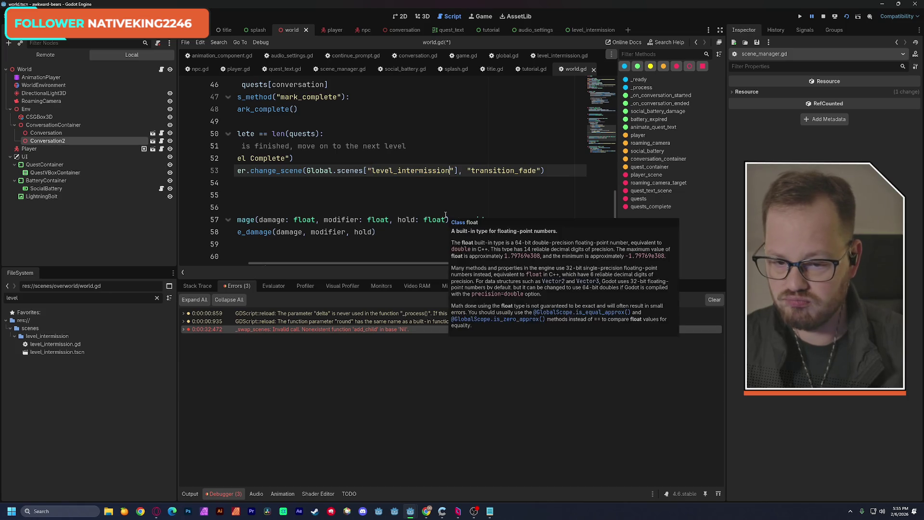
drag(412, 261, 339, 267)
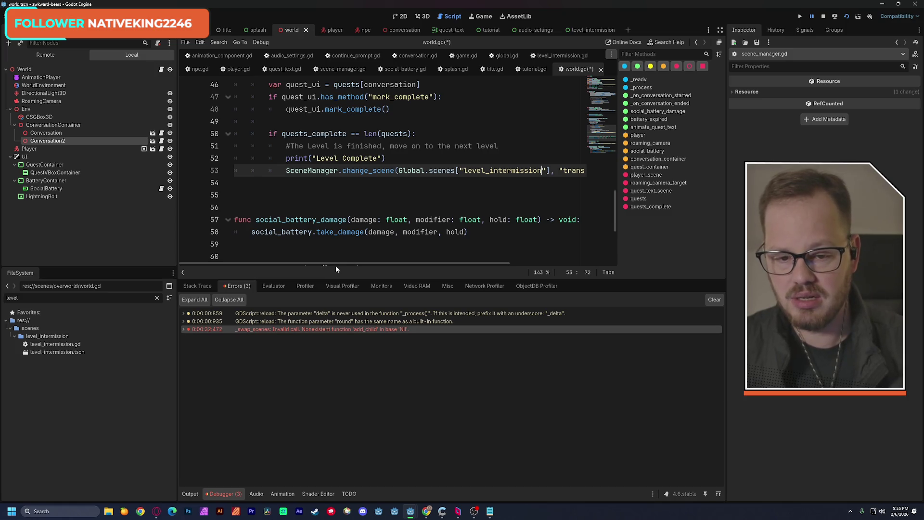
- Run the project with F5 to save world.gd and play the world level, then close it
click(846, 16)
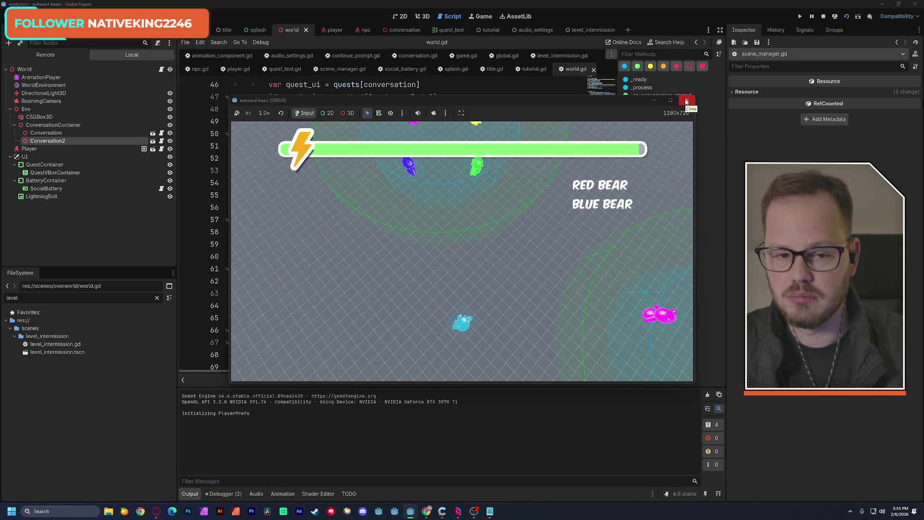
click(687, 100)
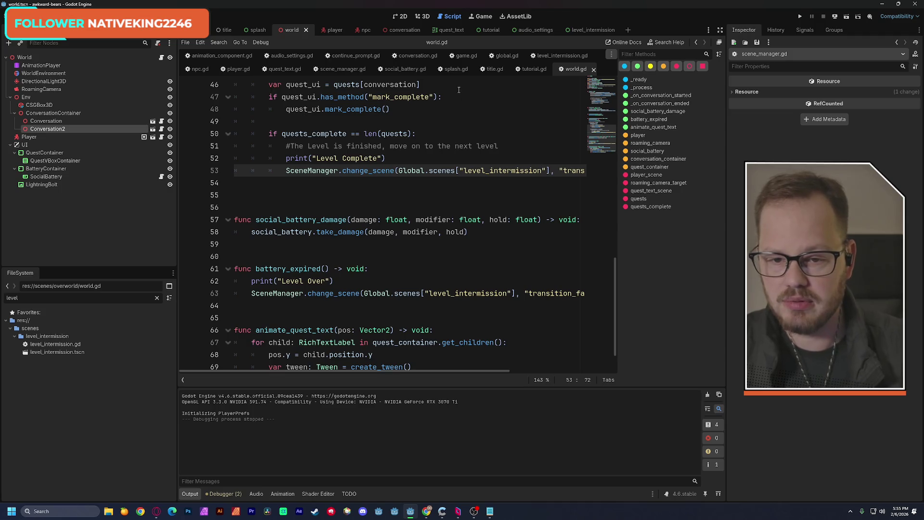
- Copy the button_b input check from player.gd
drag(288, 171, 593, 172)
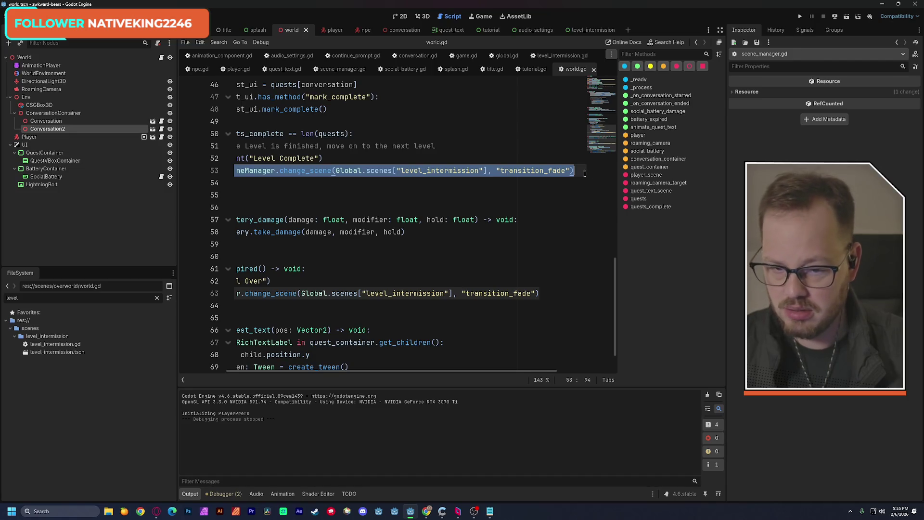
click(470, 158)
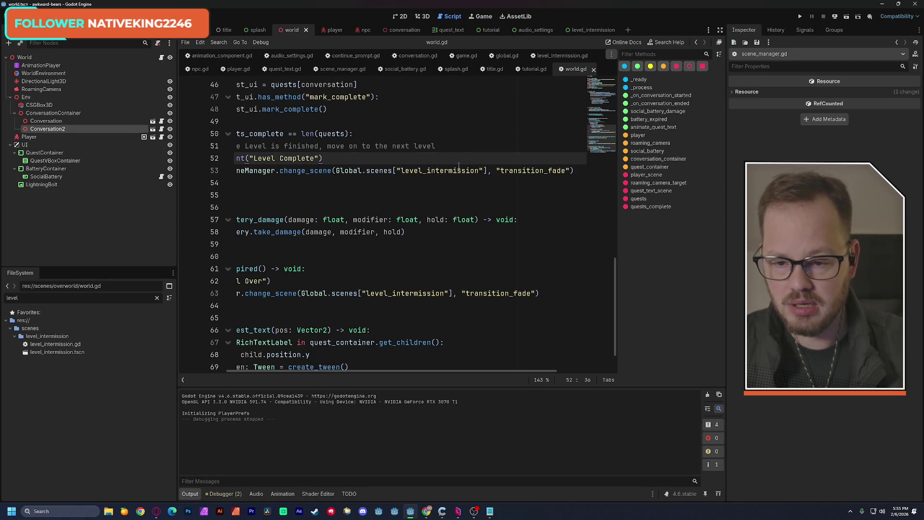
scroll(356, 371, left, 3)
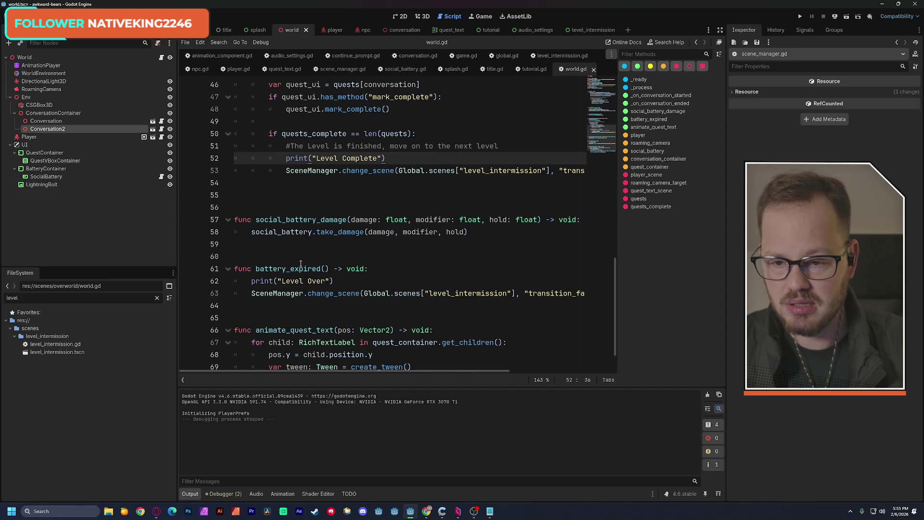
scroll(301, 267, up, 5)
scroll(300, 266, up, 10)
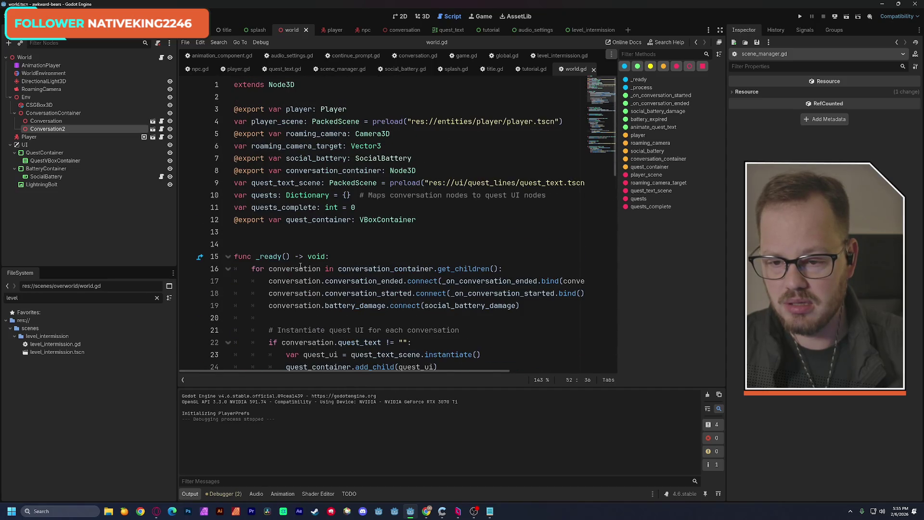
scroll(300, 267, down, 6)
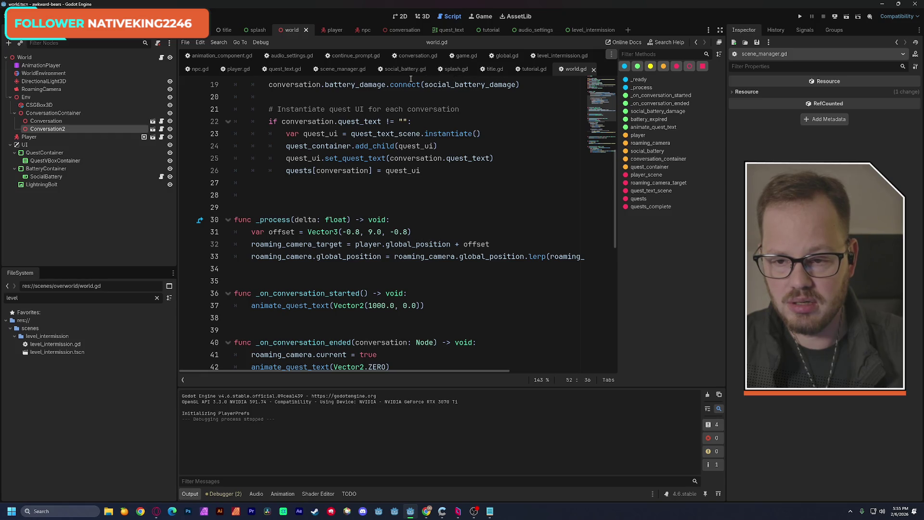
click(238, 69)
scroll(323, 168, up, 10)
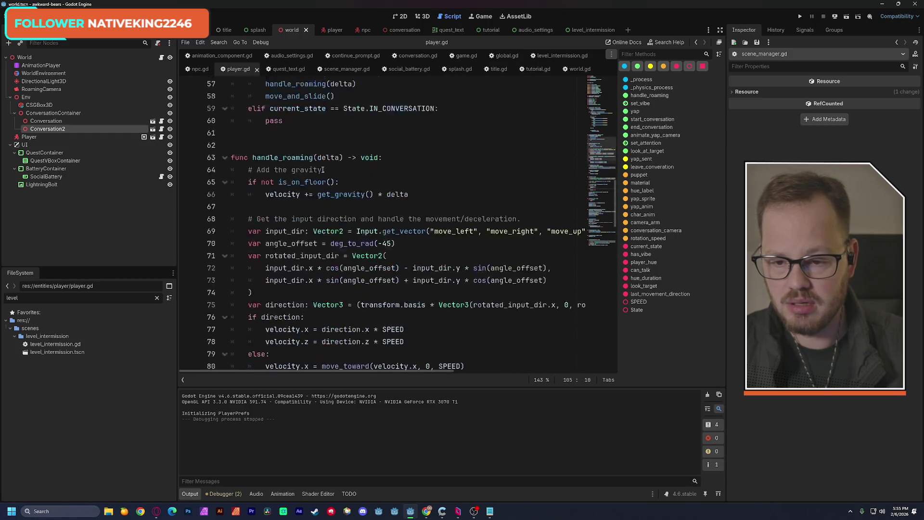
scroll(322, 168, up, 1)
mouse_move(286, 182)
mouse_down()
mouse_move(403, 181)
mouse_move(405, 195)
mouse_up()
key(ctrl+c)
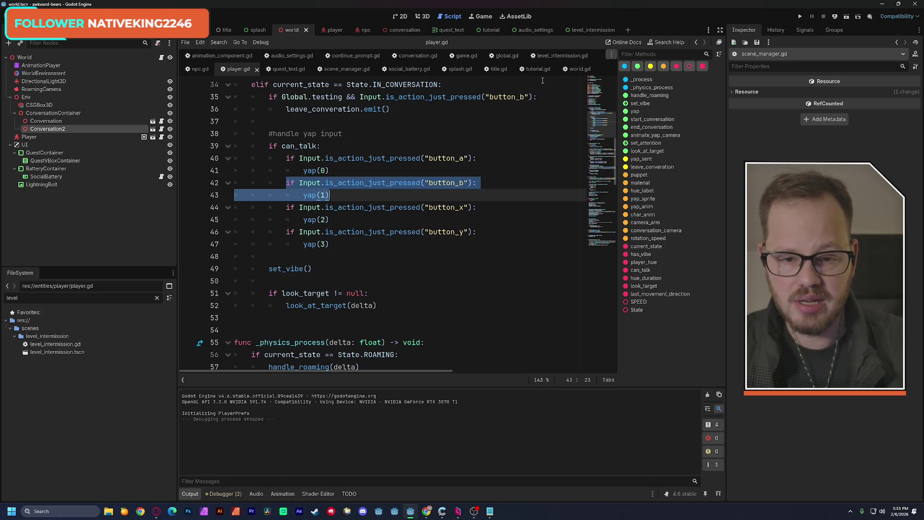
- Paste the button_b check into world.gd's _process on line 34 and fix its indentation
click(577, 69)
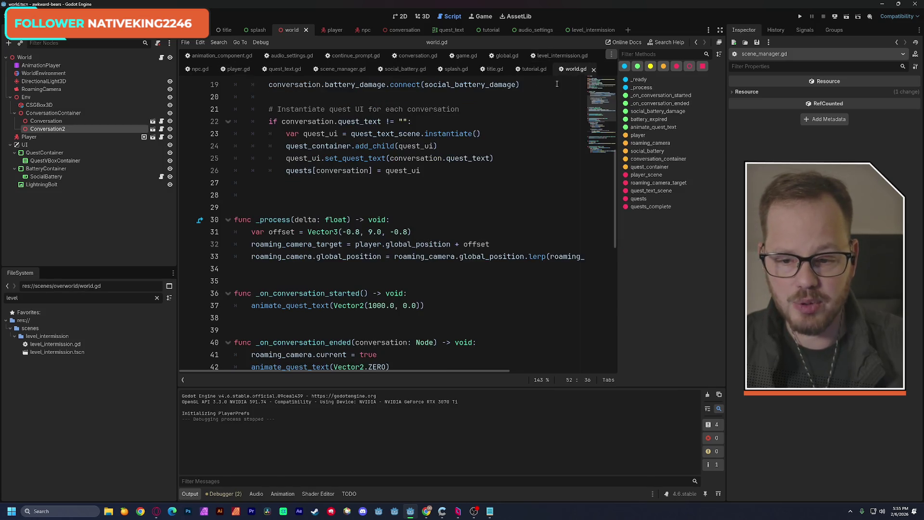
click(253, 267)
key(ctrl+v)
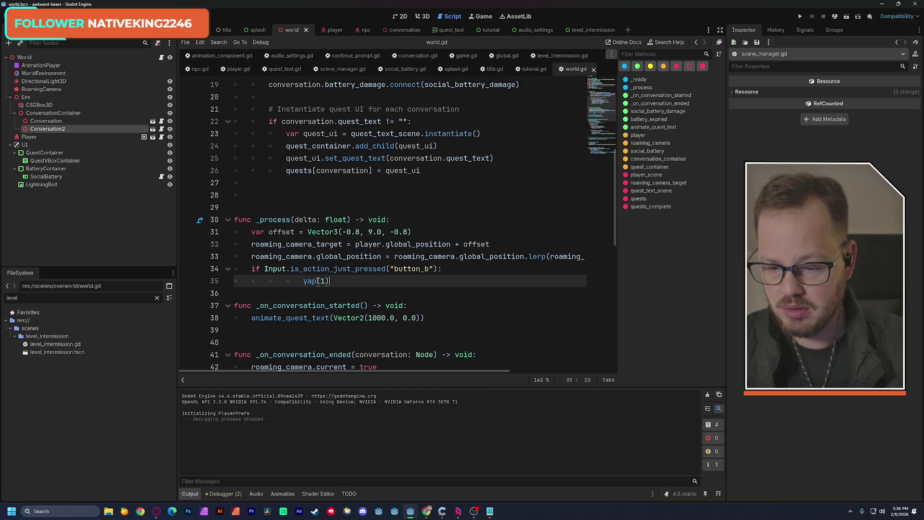
key(shift+Tab)
key(shift+Tab)
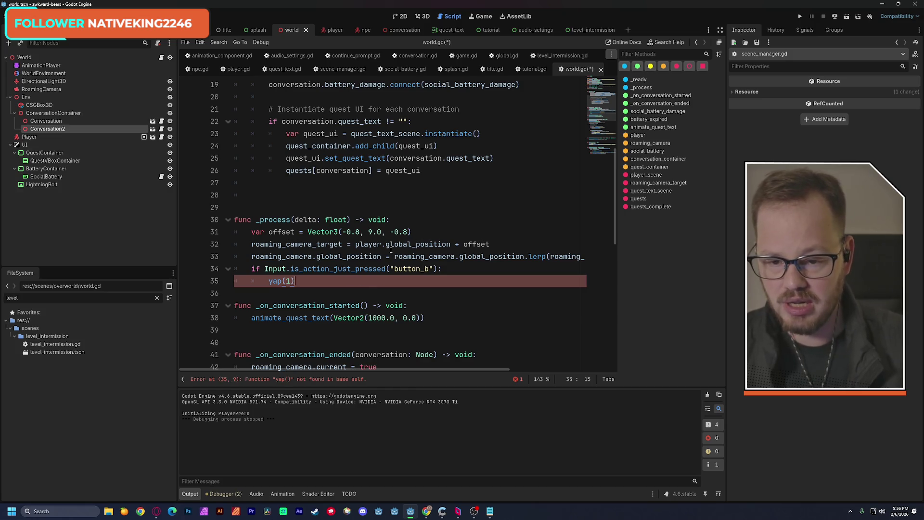
- Replace yap(1) with the SceneManager.change_scene call to level_intermission and save world.gd
scroll(391, 250, down, 7)
mouse_move(286, 256)
mouse_down()
mouse_move(433, 270)
mouse_move(414, 258)
mouse_move(609, 259)
mouse_up()
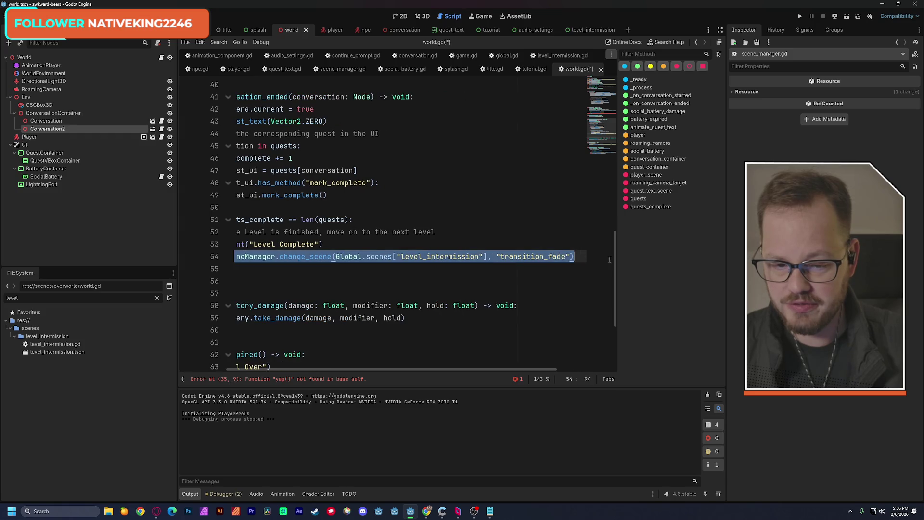
scroll(442, 318, left, 3)
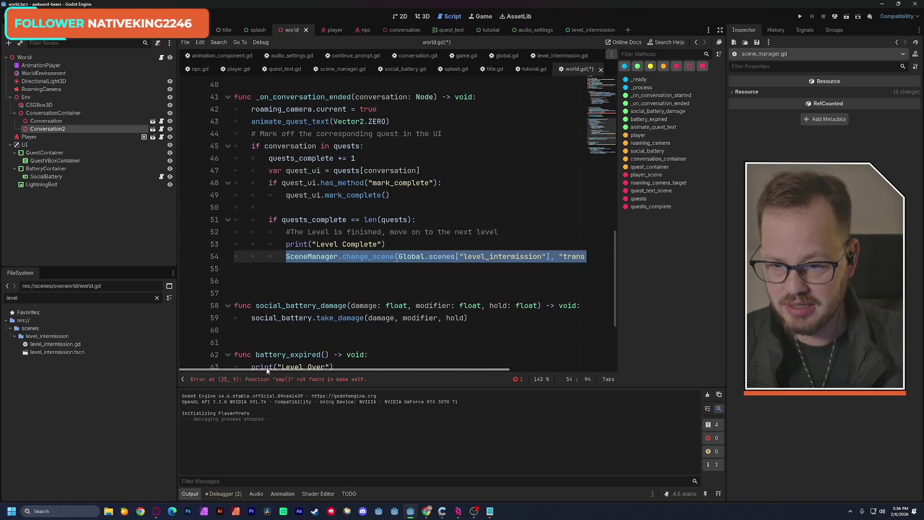
scroll(304, 282, up, 4)
drag(269, 171, 294, 171)
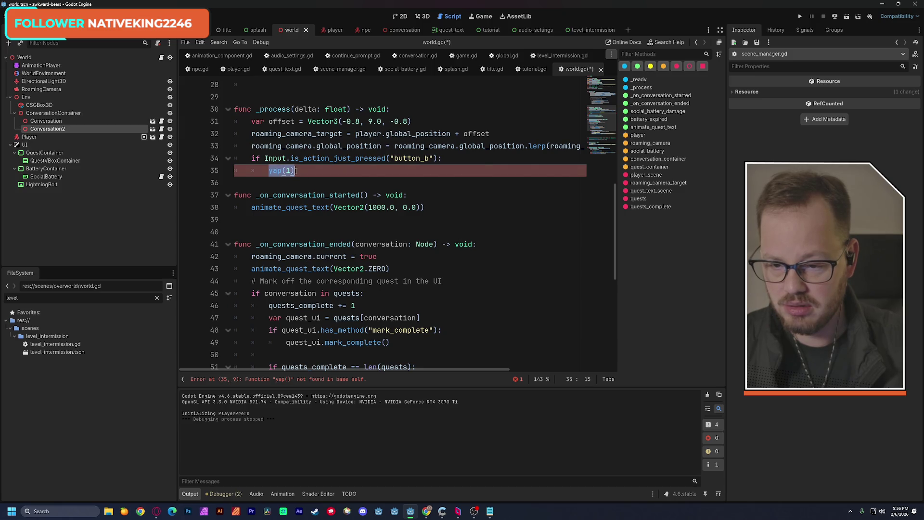
text(SceneManager.change_scene(Global.scenes["level_intermission"], "transition_fade"))
scroll(376, 371, left, 3)
key(ctrl+s)
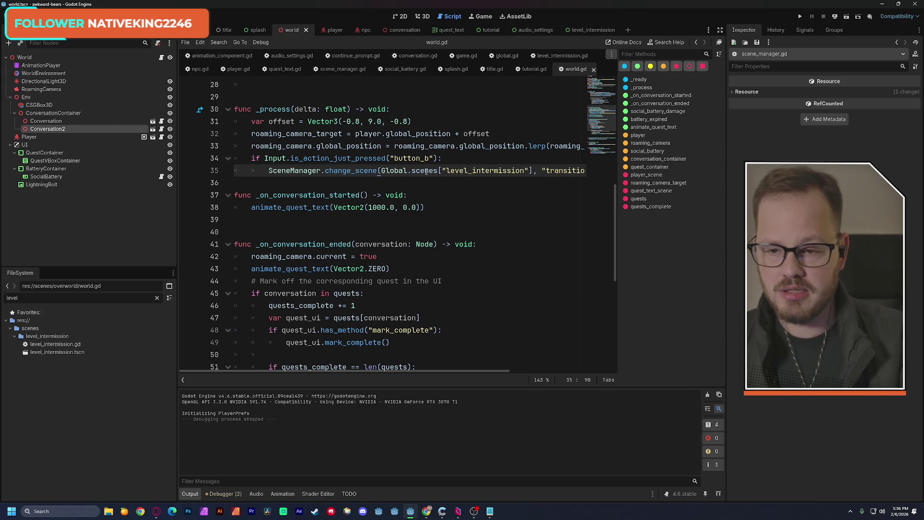
- Run the world scene to test the shortcut, stop it after the add_child-on-Nil error, and view global.gd
click(847, 16)
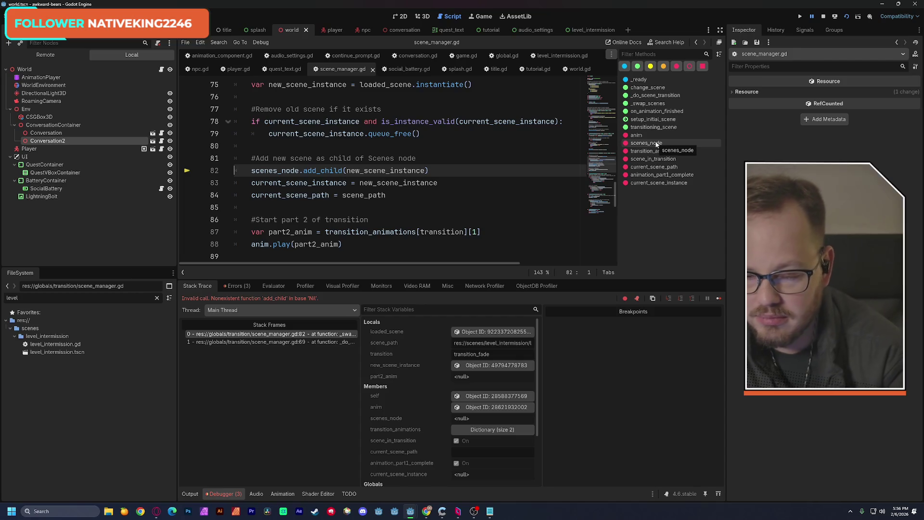
click(824, 15)
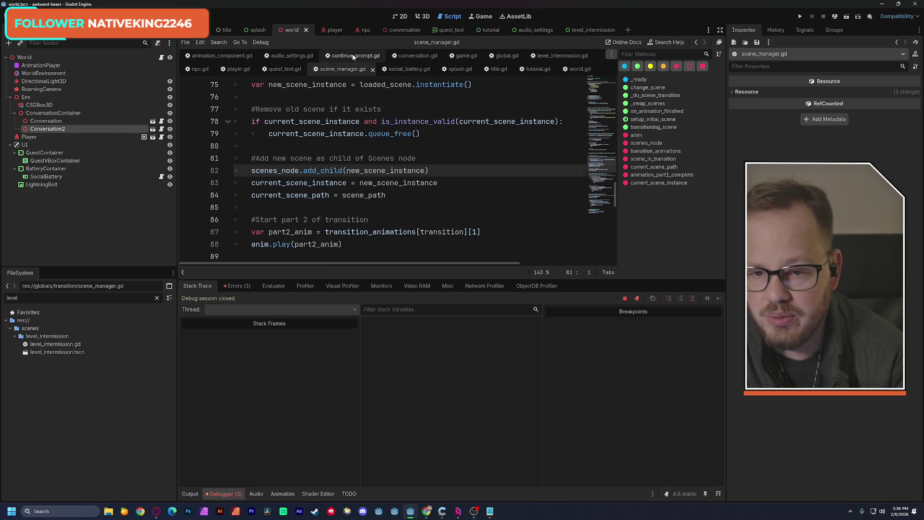
click(507, 56)
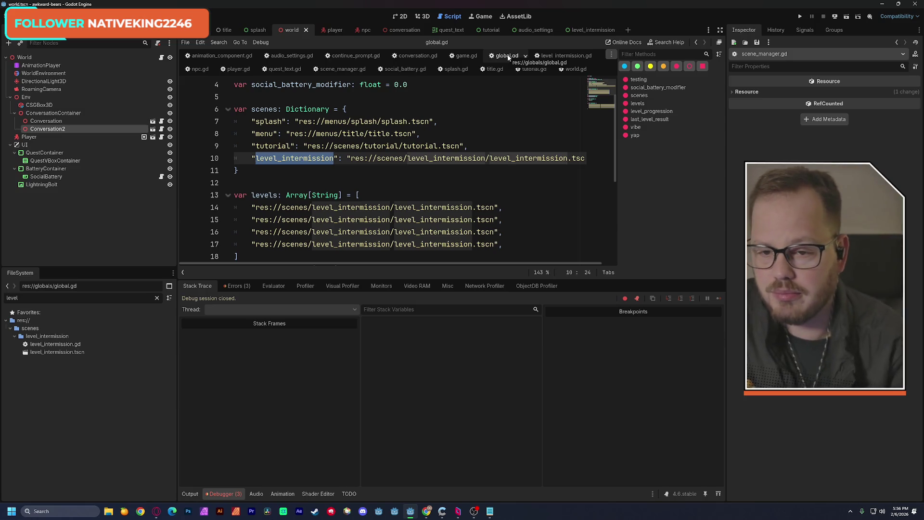
- Copy the menu SceneManager.change_scene call from line 6 of splash.gd
click(257, 30)
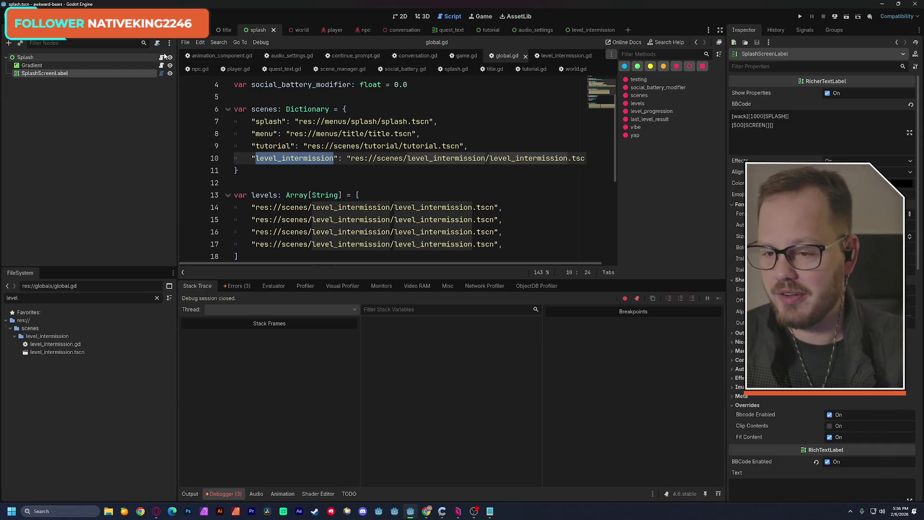
click(161, 59)
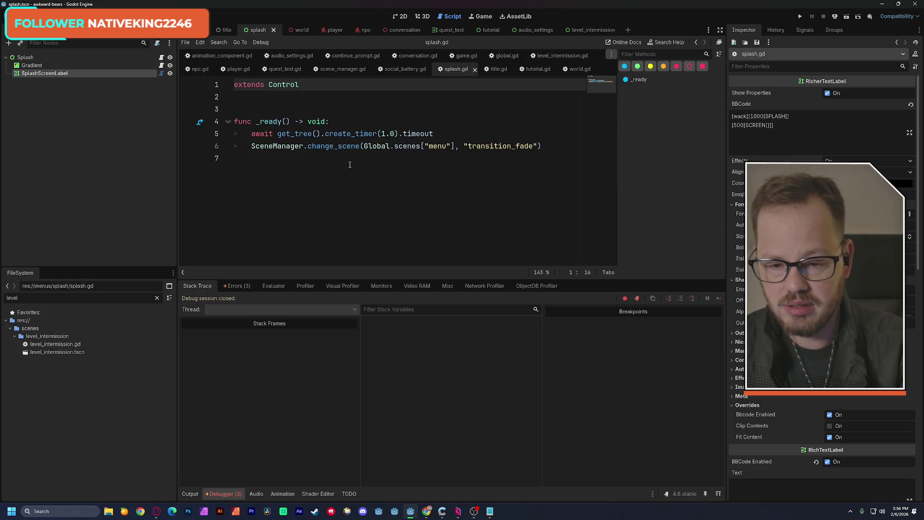
drag(541, 146, 258, 149)
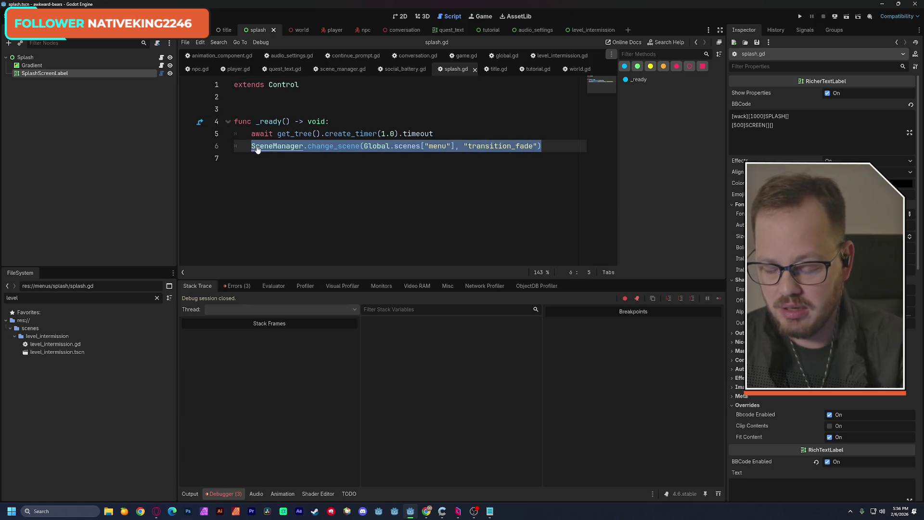
- Paste it over line 35 in world.gd, save, and run the game until the add_child error
click(575, 70)
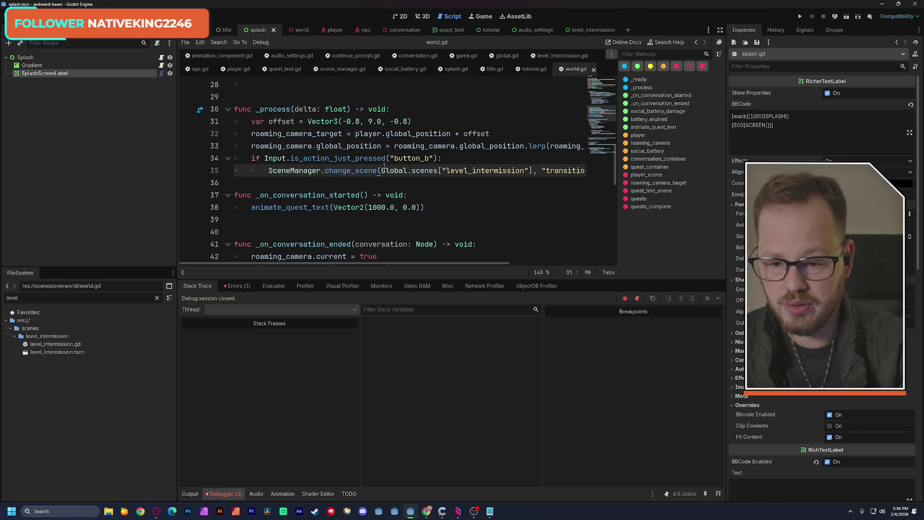
drag(269, 170, 591, 173)
text(SceneManager.change_scene(Global.scenes["menu"], "transition_fade"))
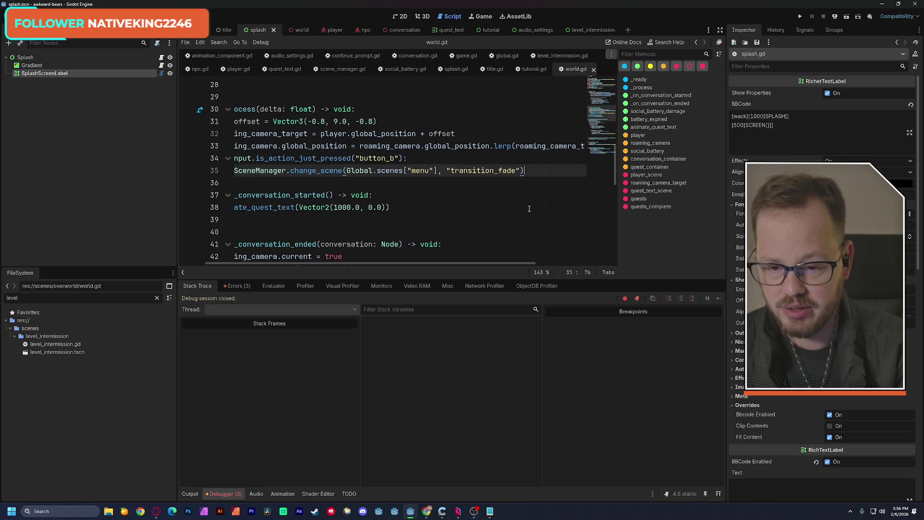
scroll(402, 260, left, 2)
key(ctrl+s)
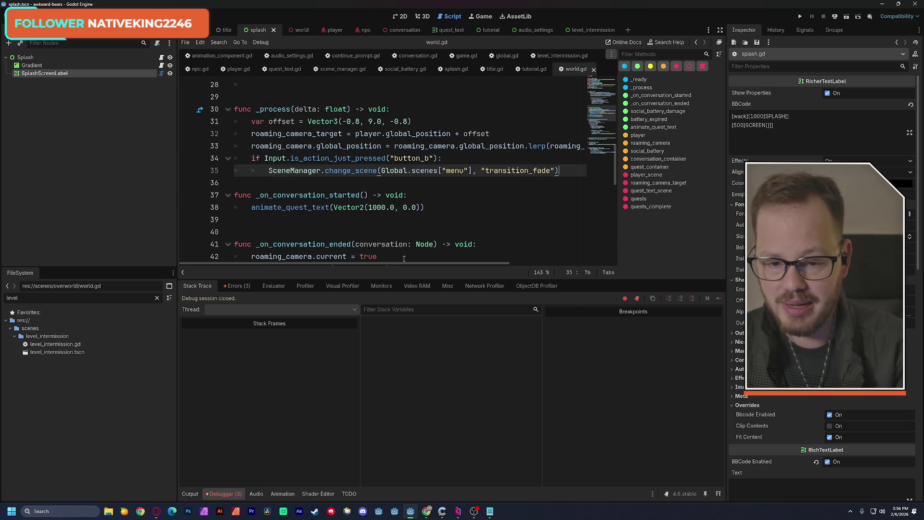
click(847, 17)
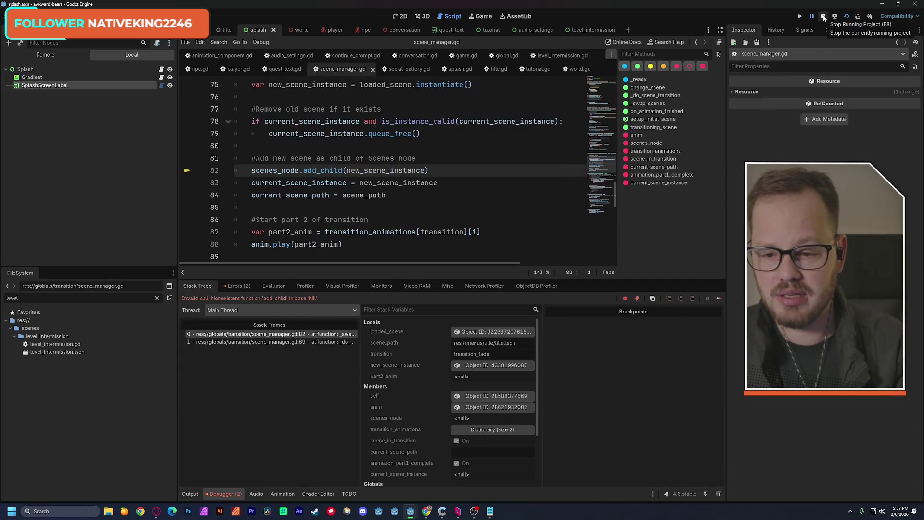
click(824, 17)
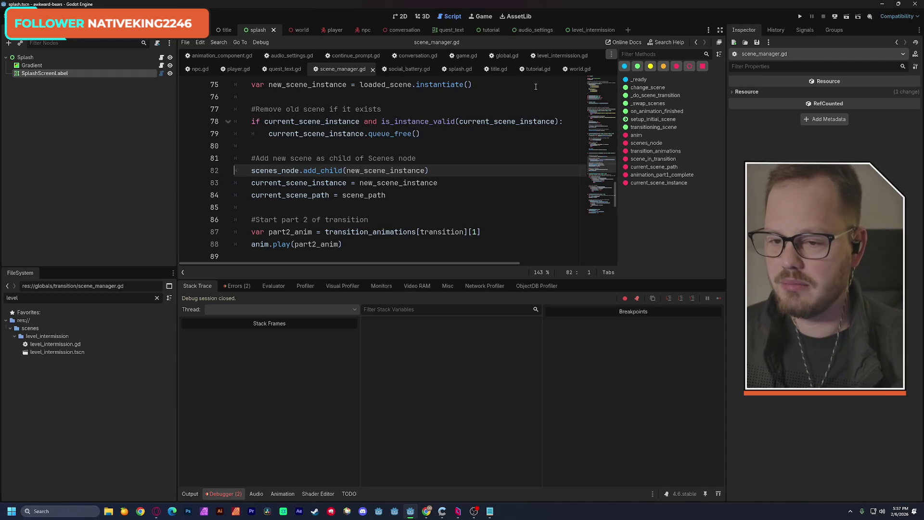
- Open game.tscn and delete its Splash node
click(195, 30)
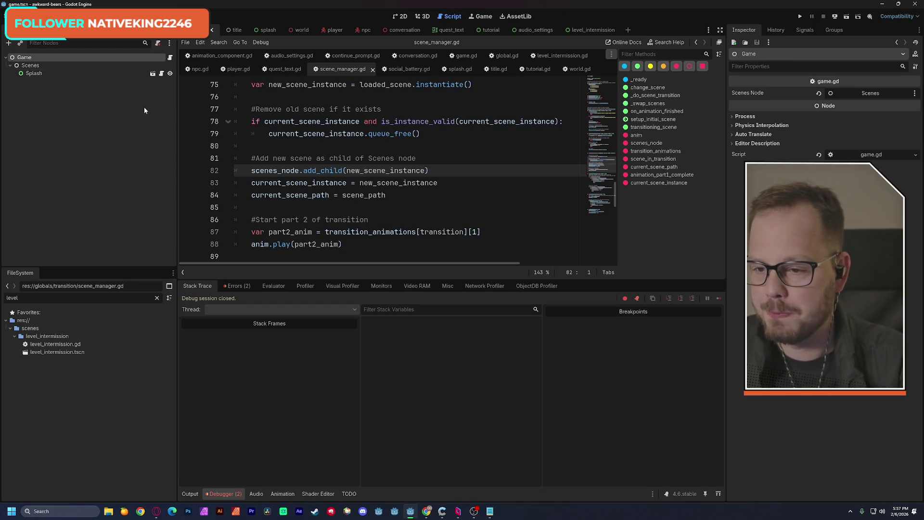
click(47, 75)
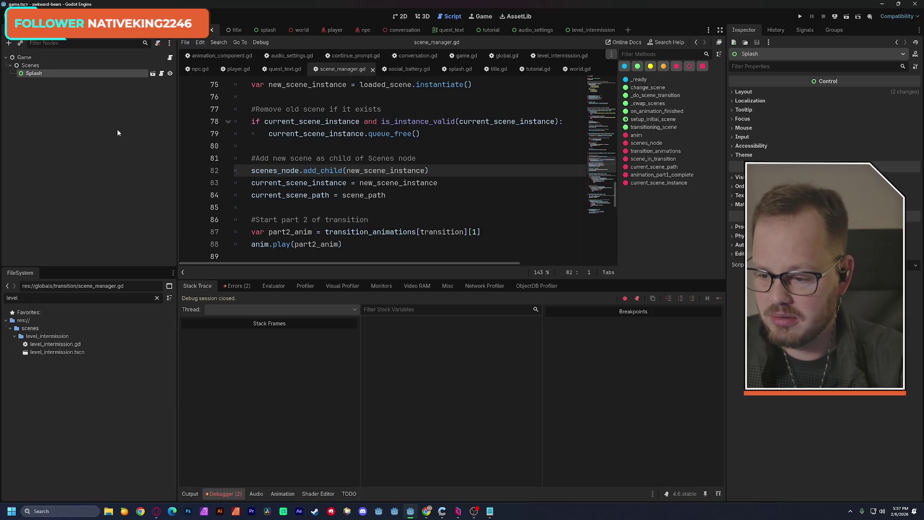
click(157, 298)
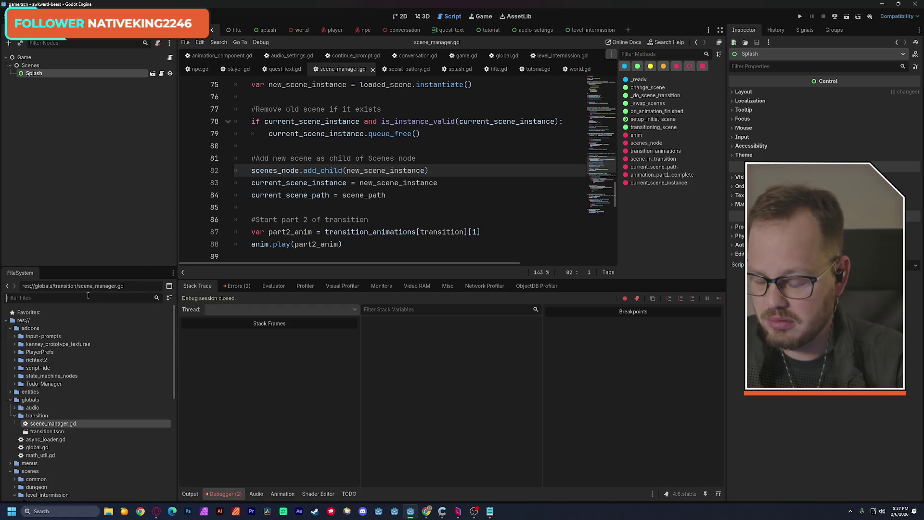
text(world)
click(39, 72)
key(Delete)
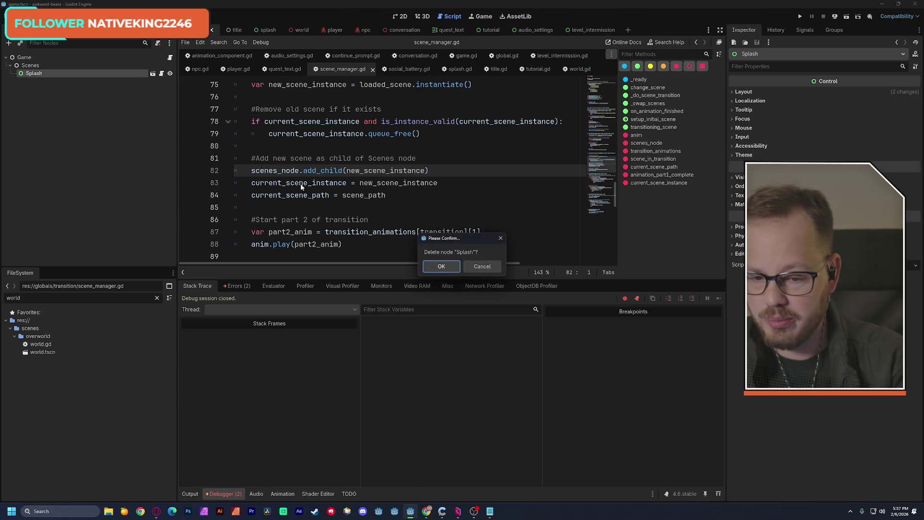
click(441, 266)
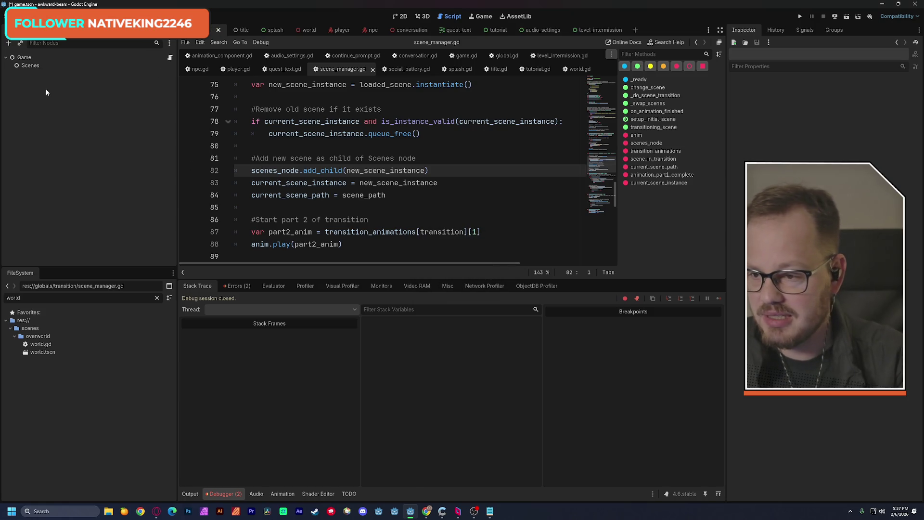
- Instance world.tscn as a child of the Scenes node and run the game
click(30, 65)
key(ctrl+shift+a)
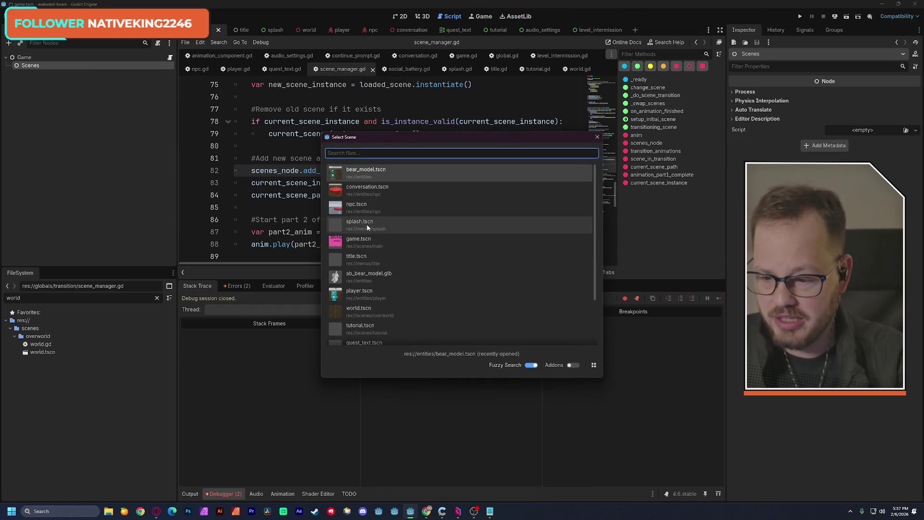
text(worl)
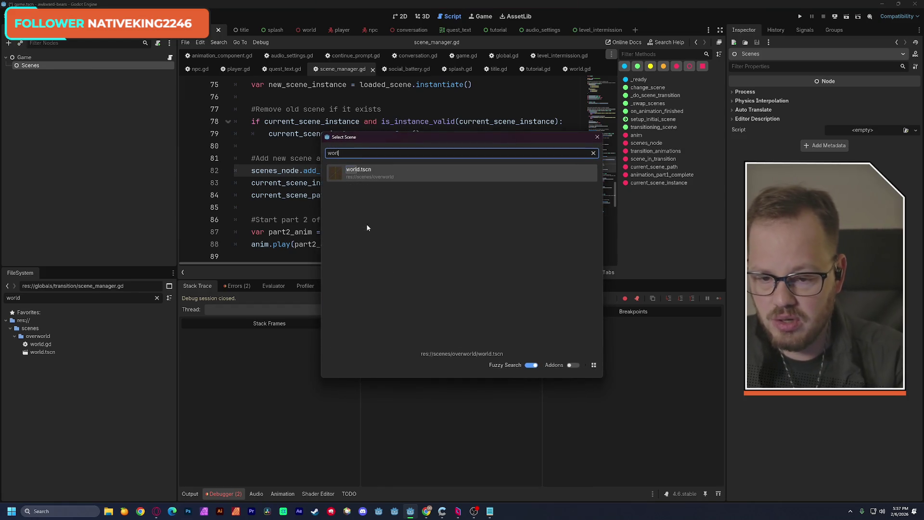
double_click(362, 172)
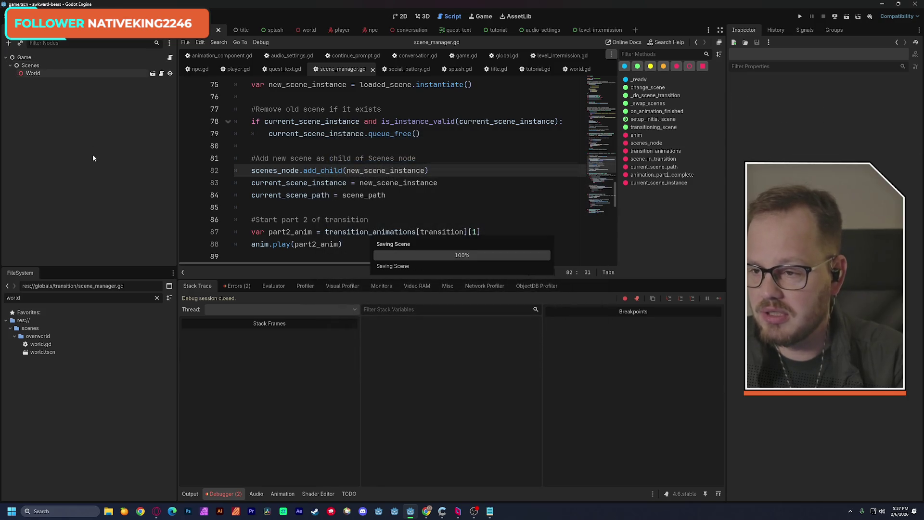
click(847, 20)
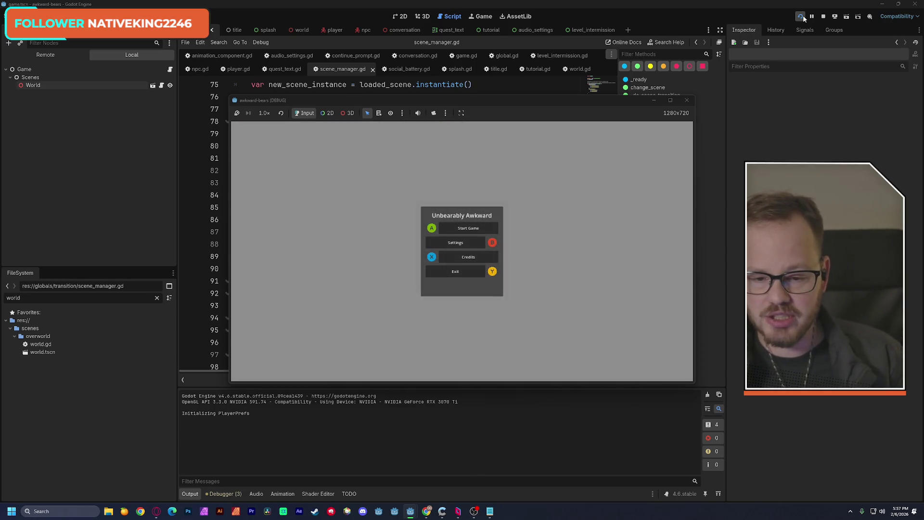
click(687, 101)
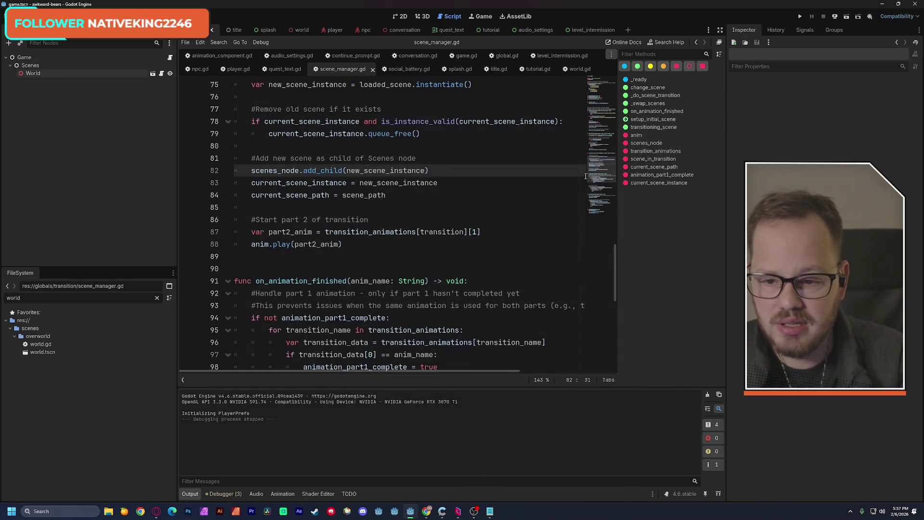
click(574, 70)
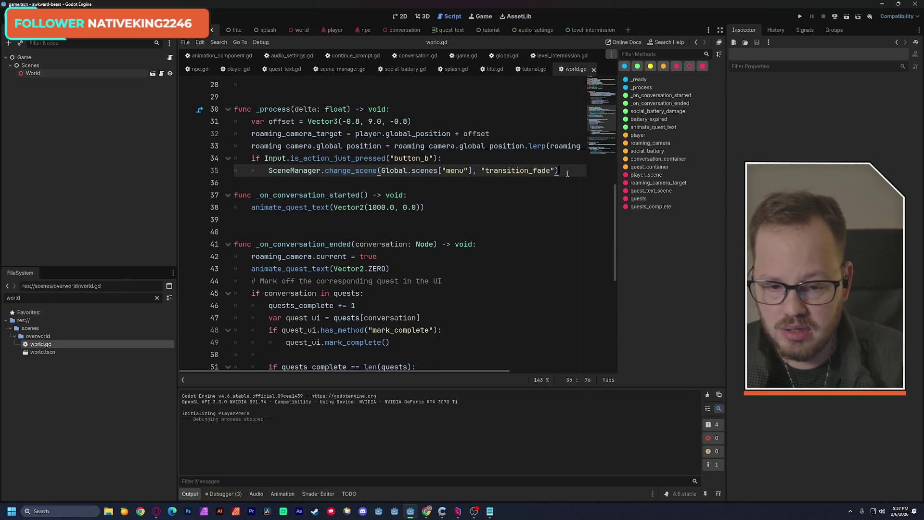
- Delete the button_b if-block from _process in world.gd and save the script
mouse_move(565, 172)
mouse_down()
mouse_move(236, 172)
mouse_move(235, 159)
mouse_up()
key(BackSpace)
key(BackSpace)
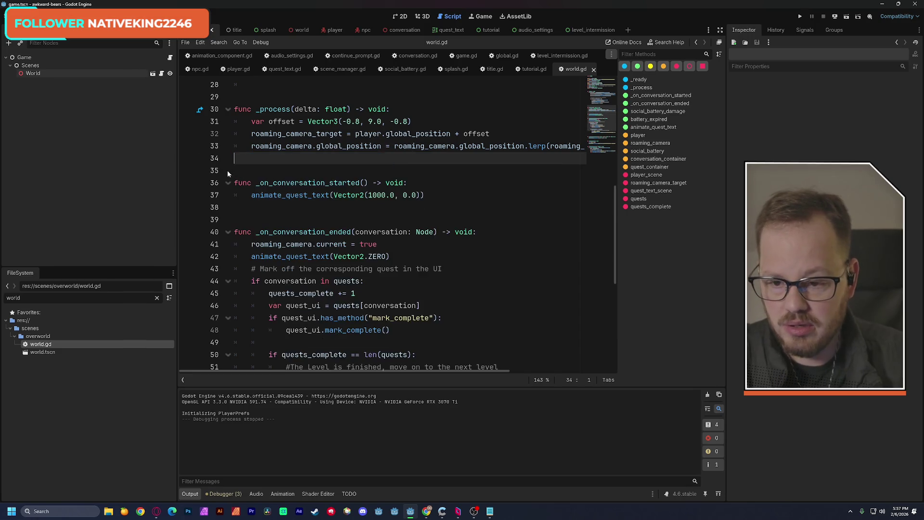
drag(340, 371, 194, 355)
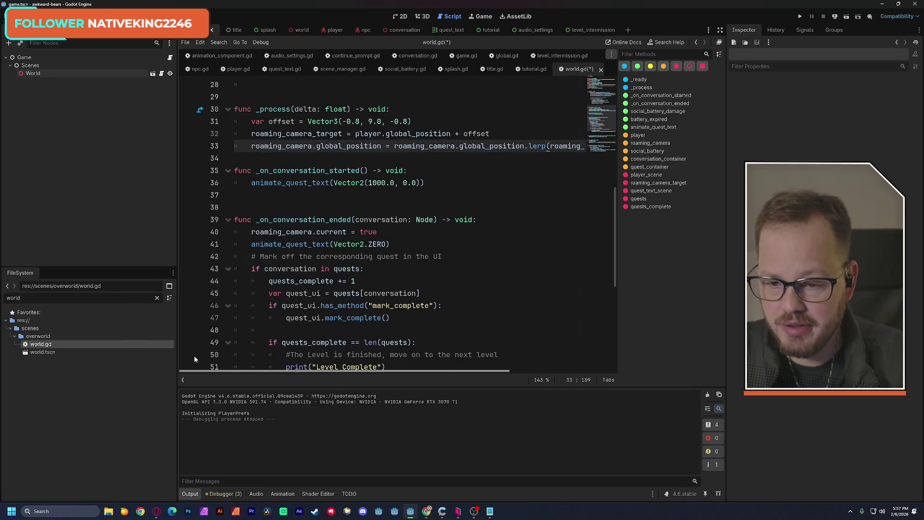
click(263, 163)
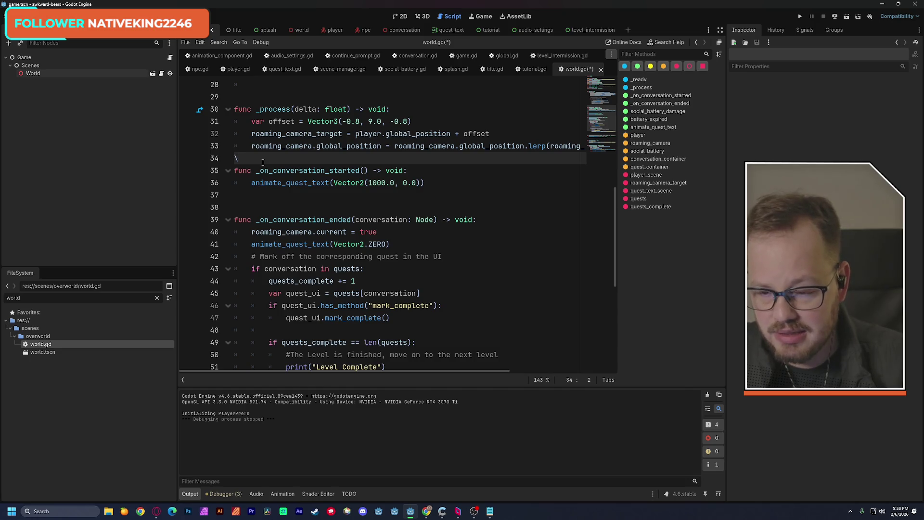
key(Return)
key(ctrl+s)
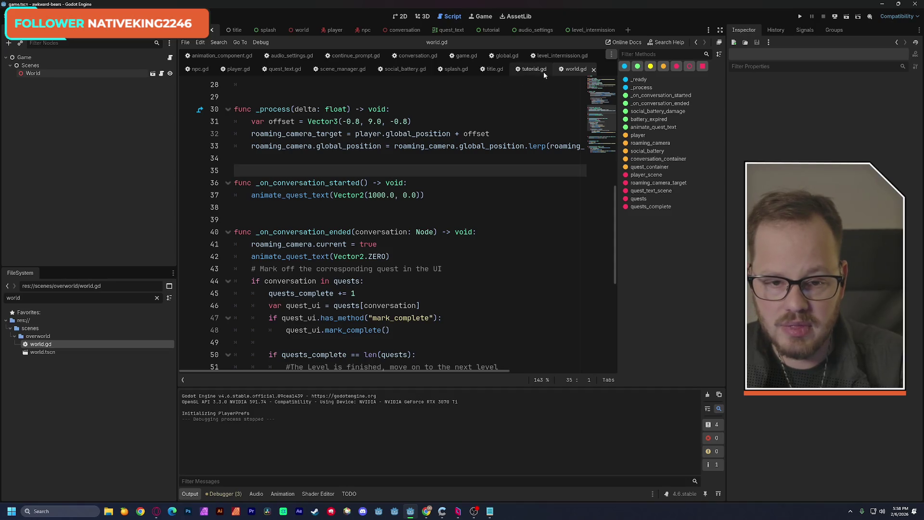
- Review the scene-change calls in battery_expired and on line 53, then run the game
scroll(492, 153, down, 6)
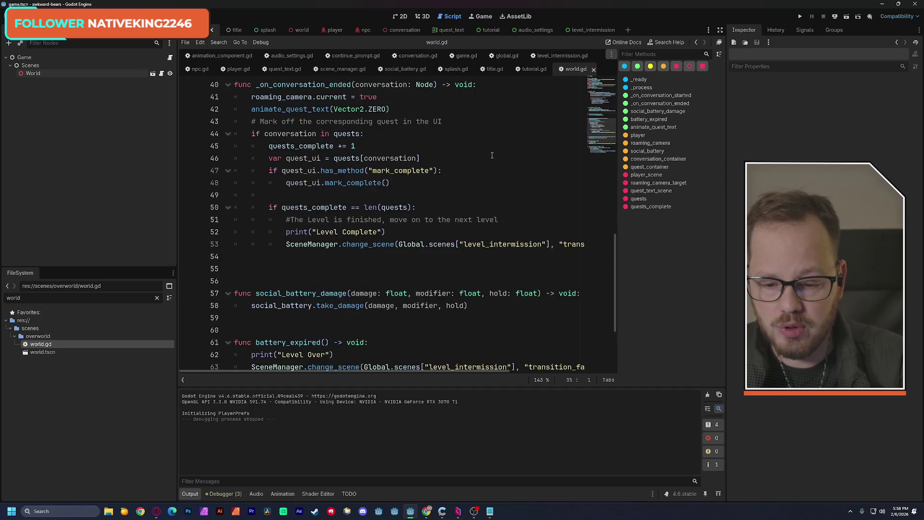
scroll(492, 154, down, 1)
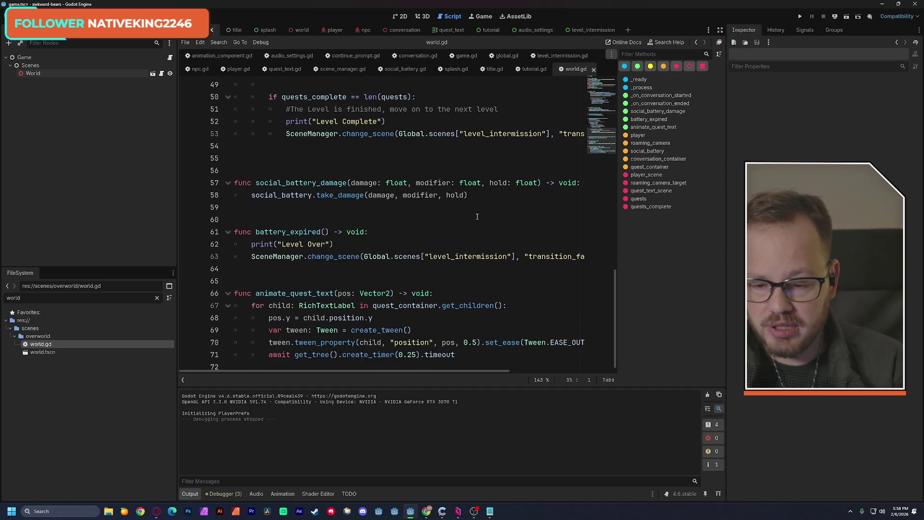
drag(251, 256, 579, 255)
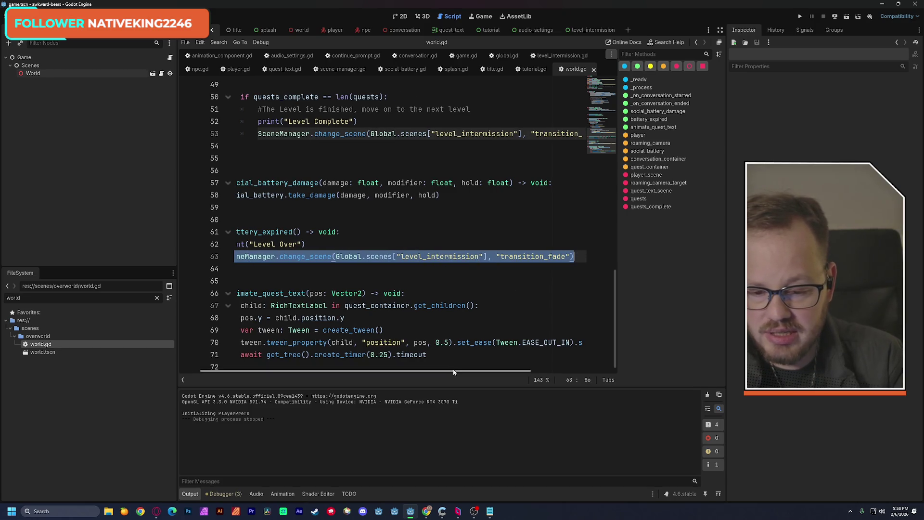
drag(452, 370, 431, 370)
click(286, 134)
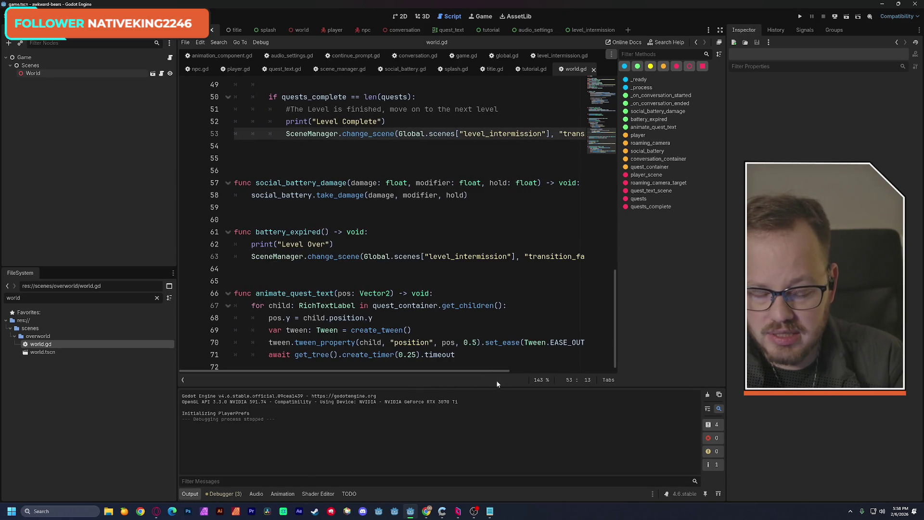
key(shift+End)
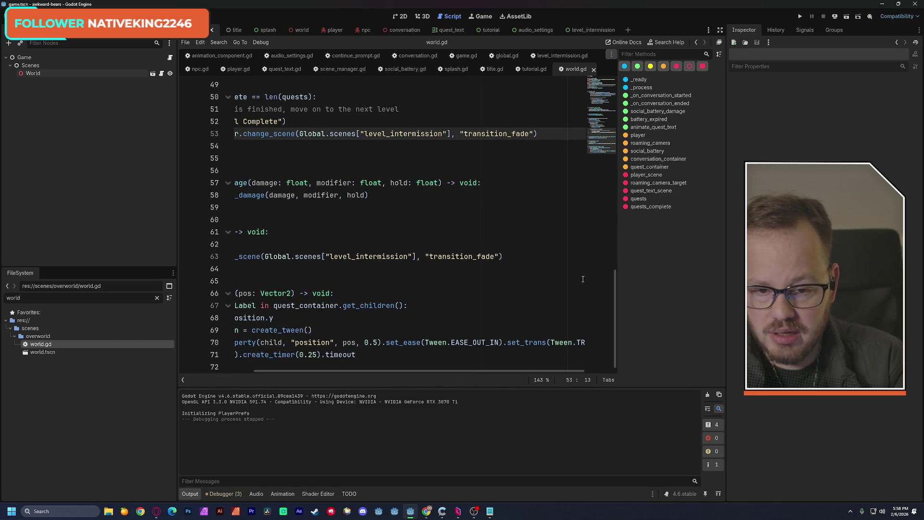
click(558, 139)
click(404, 164)
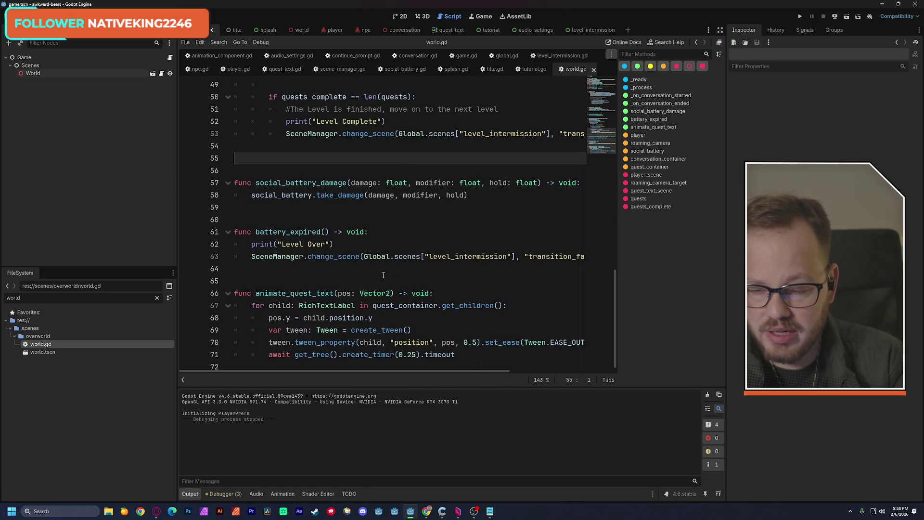
click(801, 19)
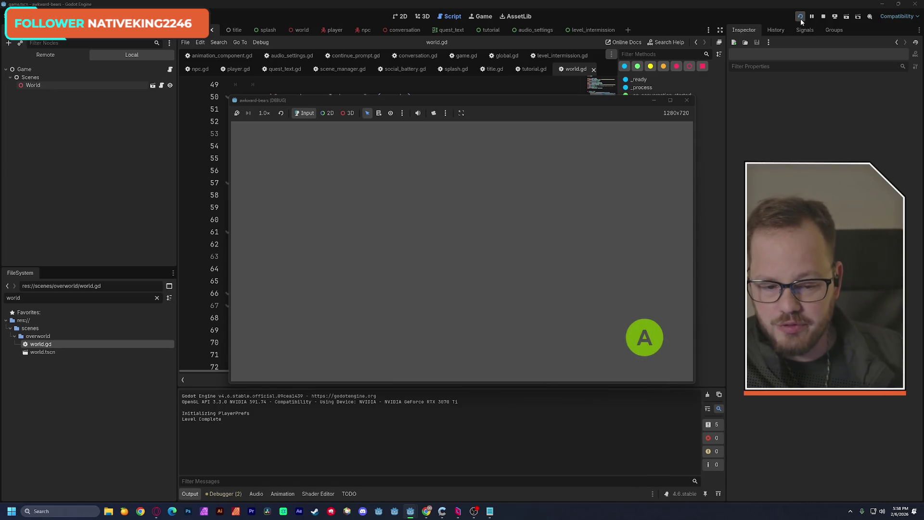
- Press space at the level-complete prompt to log 'go to next level', then close the game
key(space)
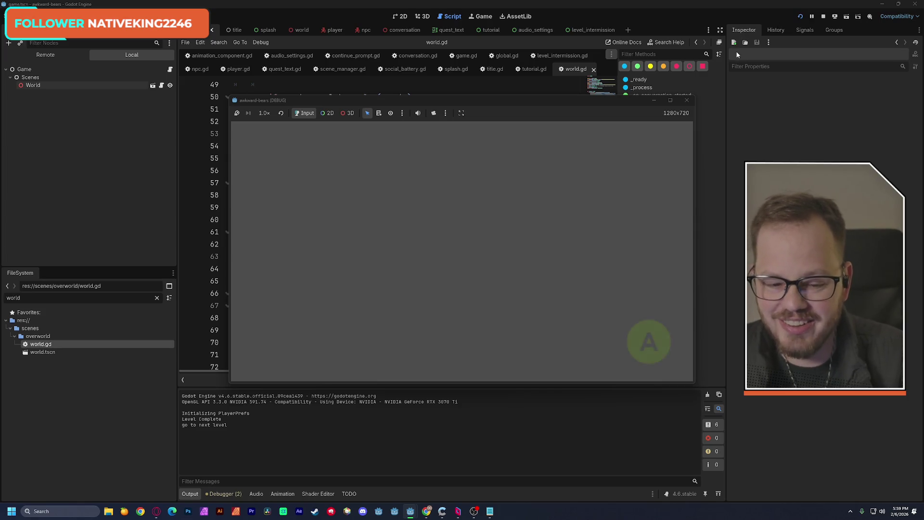
click(688, 100)
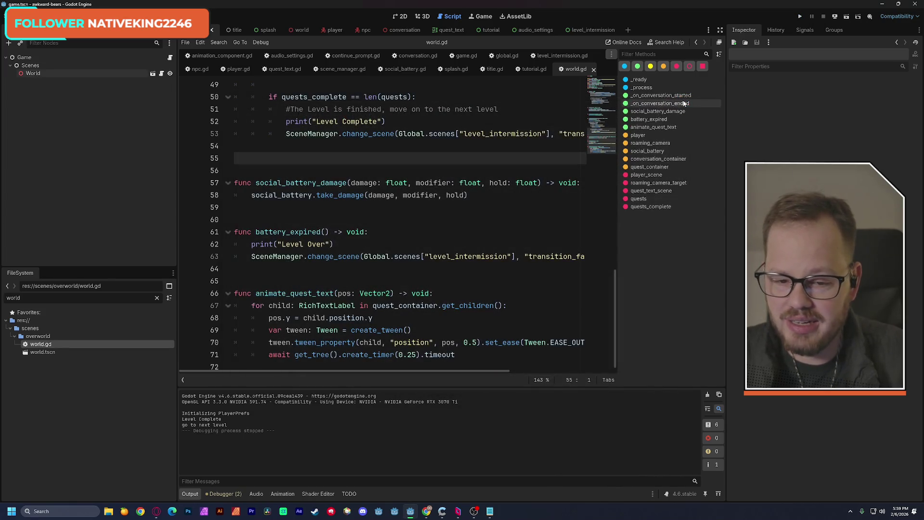
- Switch from world.gd to global.gd and deselect the level_intermission path text
click(600, 91)
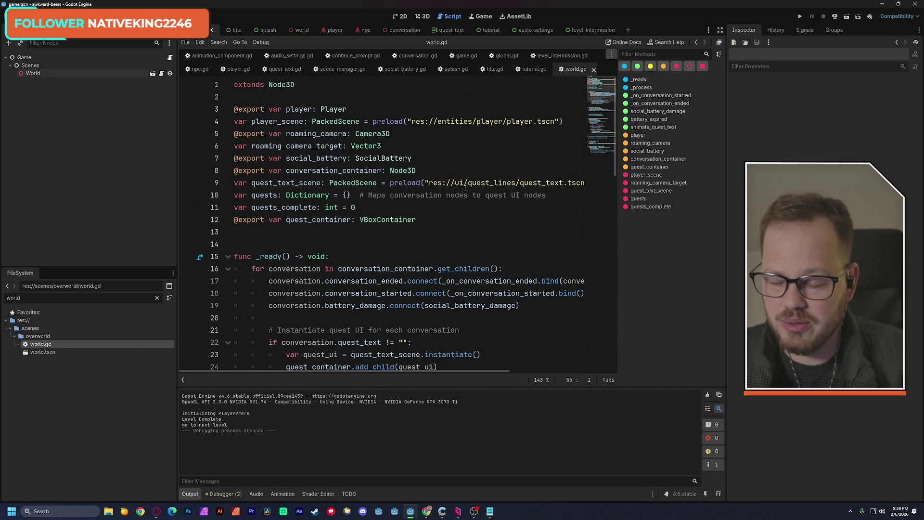
mouse_move(465, 189)
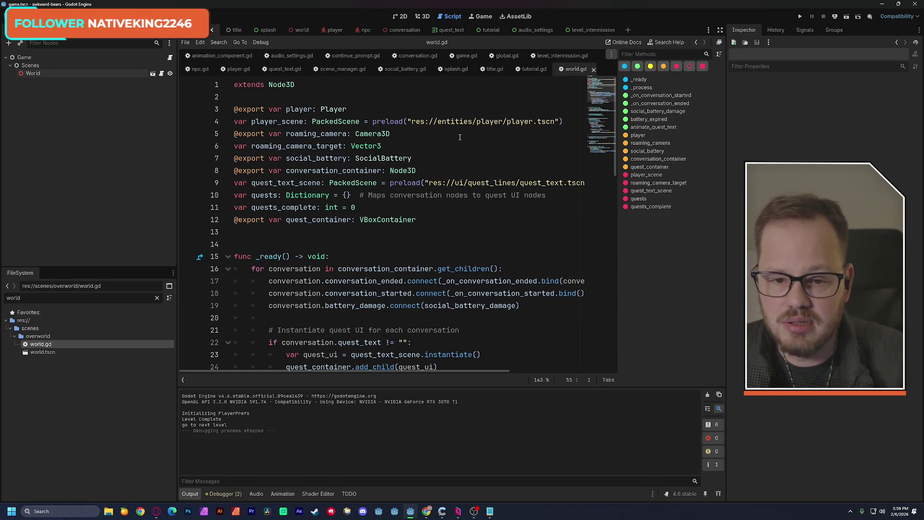
click(505, 56)
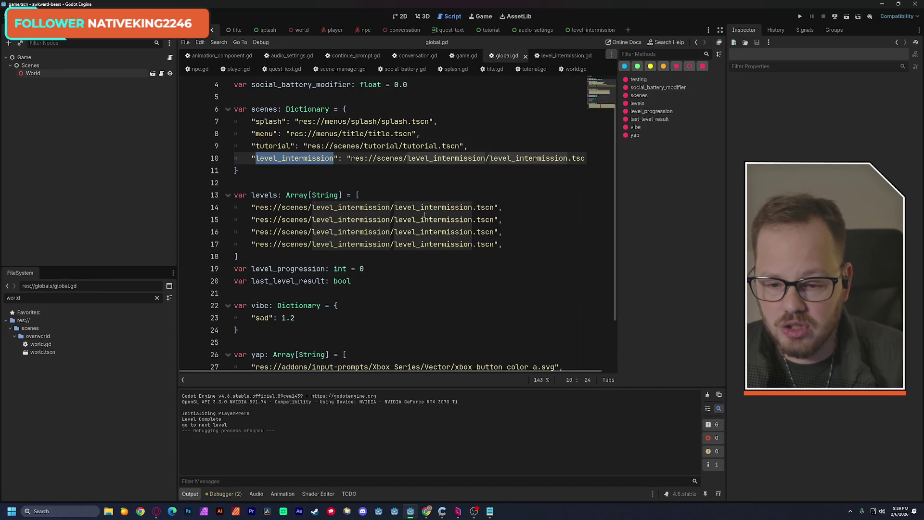
click(509, 222)
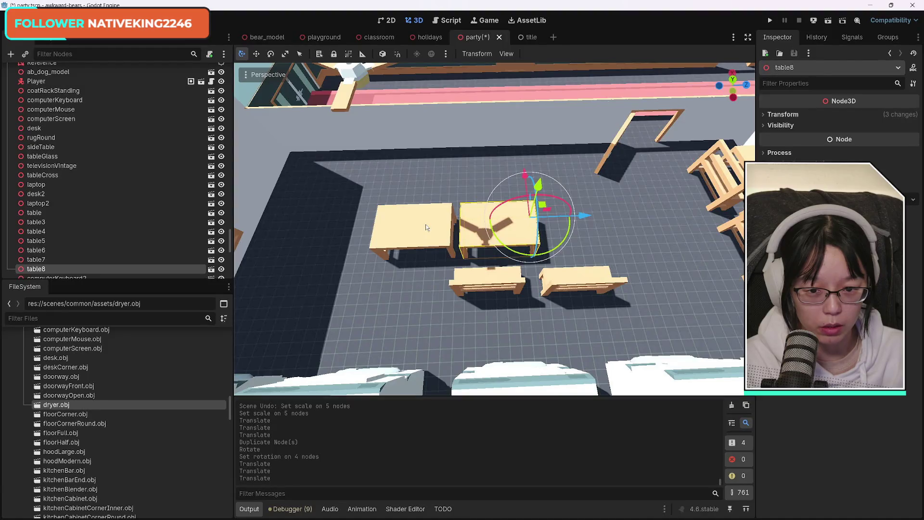
- Duplicate the left table and place the copy to the left of the others
click(432, 226)
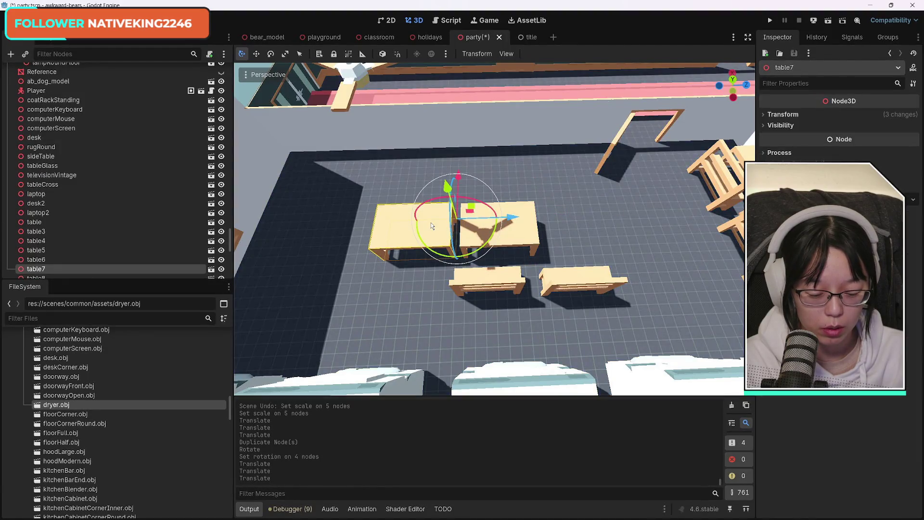
key(ctrl+d)
key(g)
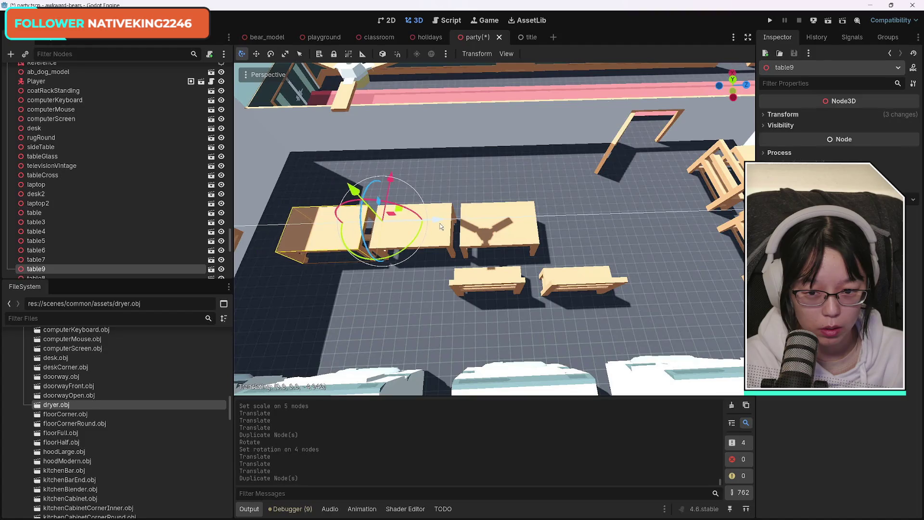
click(440, 227)
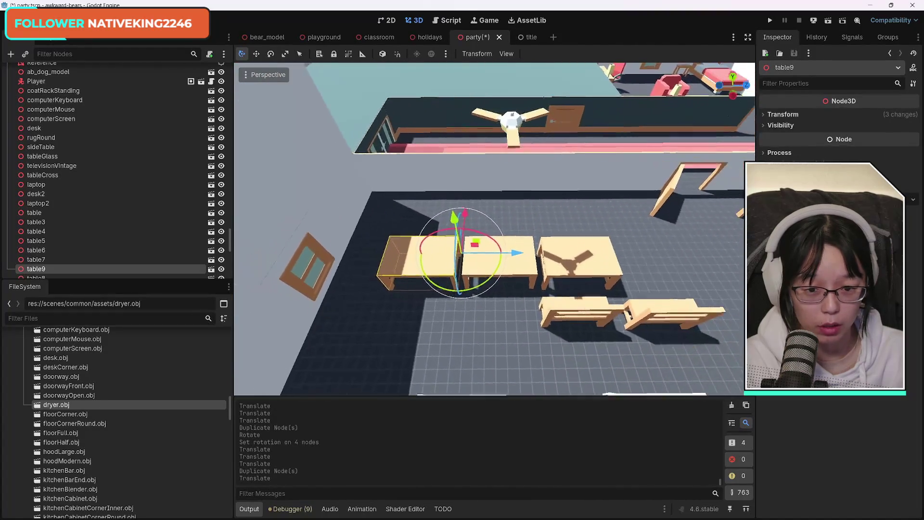
- Move two benches along Z in front of the tables and duplicate a bench under the left table
click(567, 278)
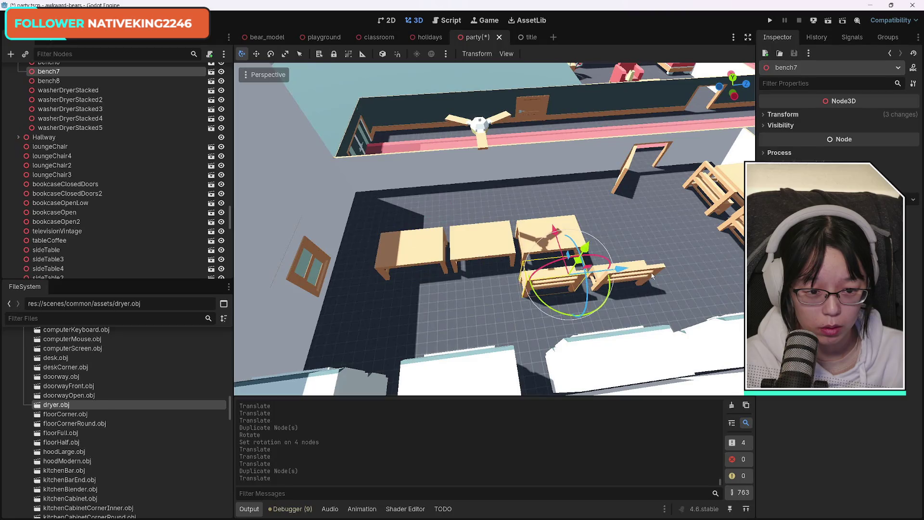
shift+click(652, 275)
key(g)
key(z)
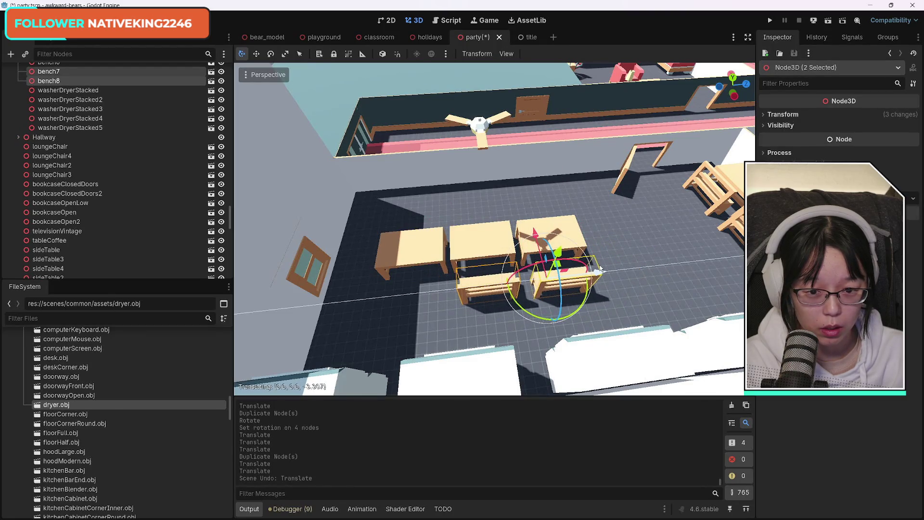
click(602, 270)
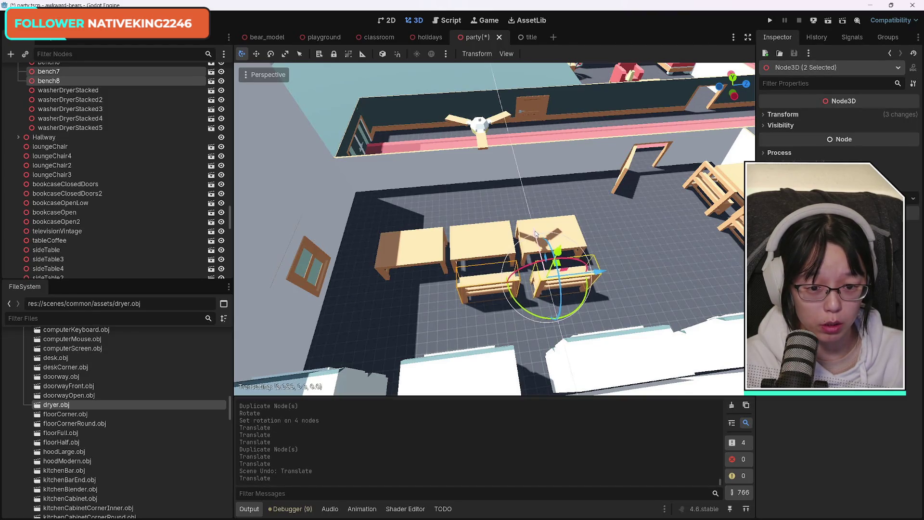
click(619, 248)
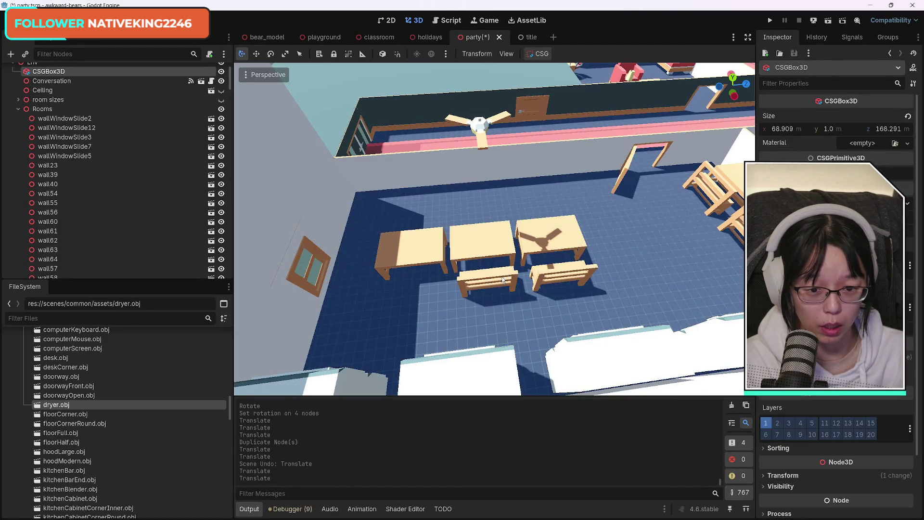
click(503, 280)
key(ctrl+d)
drag(568, 269, 502, 276)
- Select all three tables and three benches and move the group toward the back wall
click(560, 235)
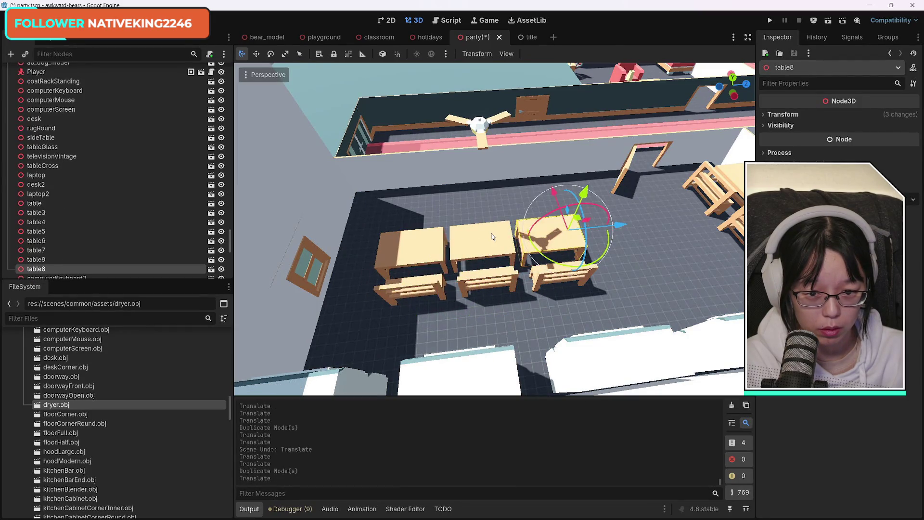
shift+click(493, 235)
shift+click(422, 247)
shift+click(422, 292)
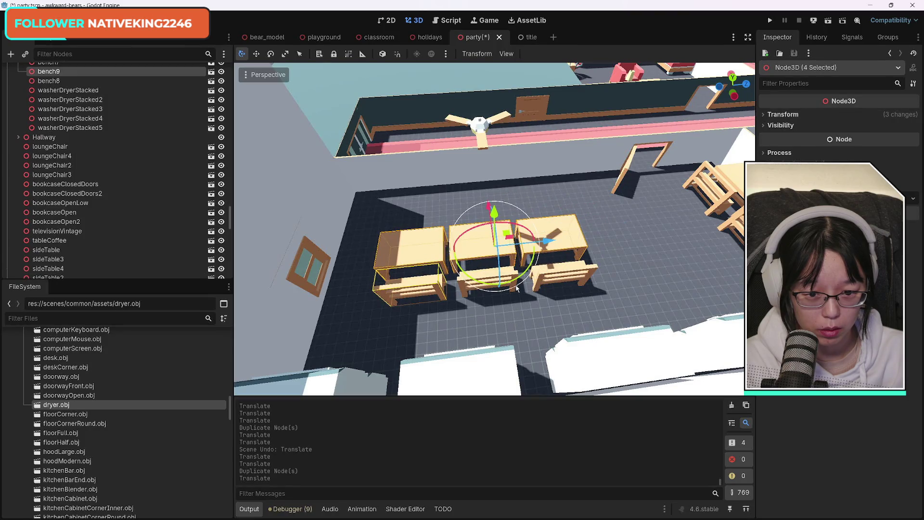
shift+click(475, 287)
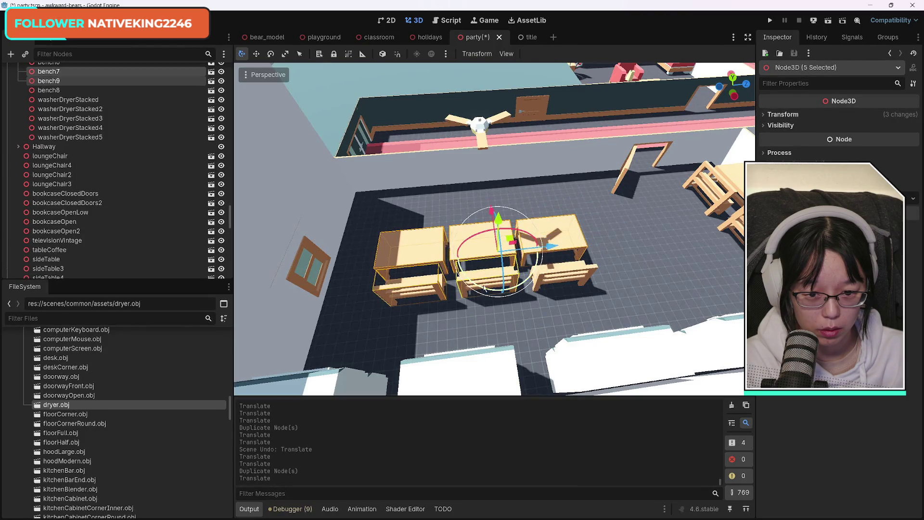
shift+click(583, 272)
drag(491, 211, 493, 164)
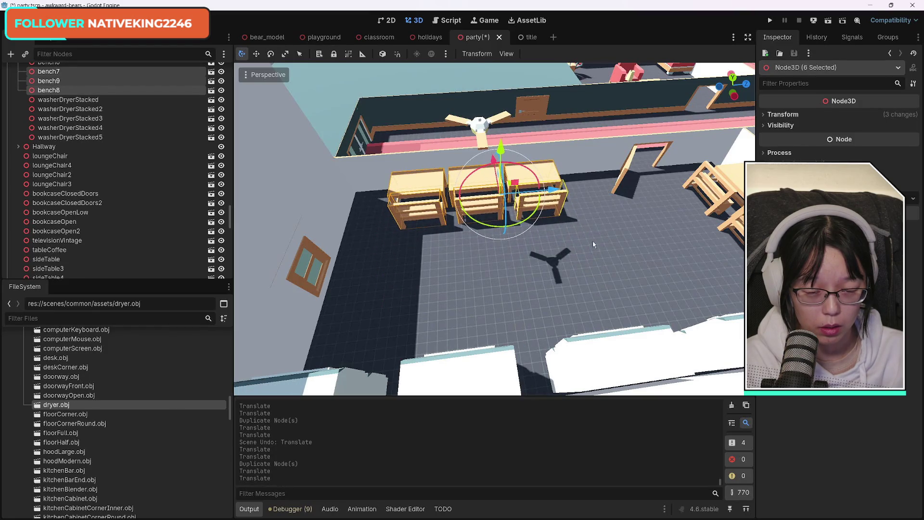
- Save the party scene after looking over the benches and hallway
key(w)
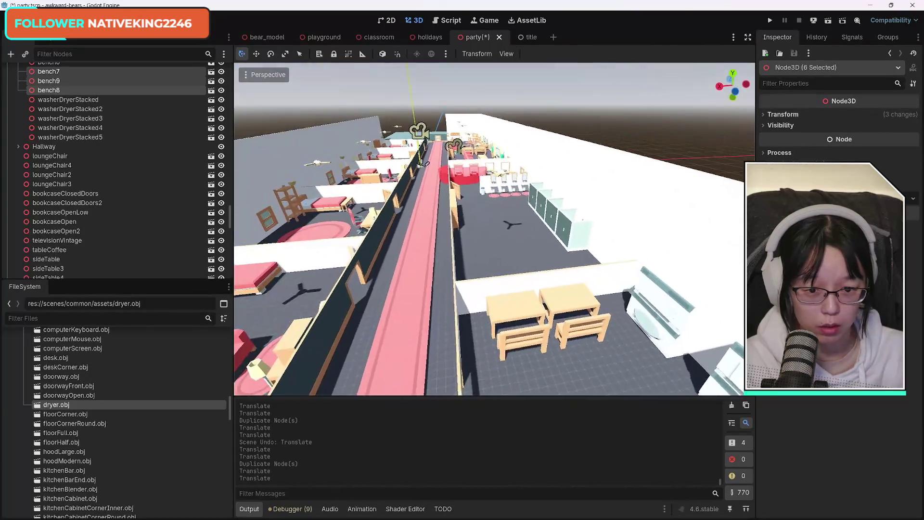
key(s)
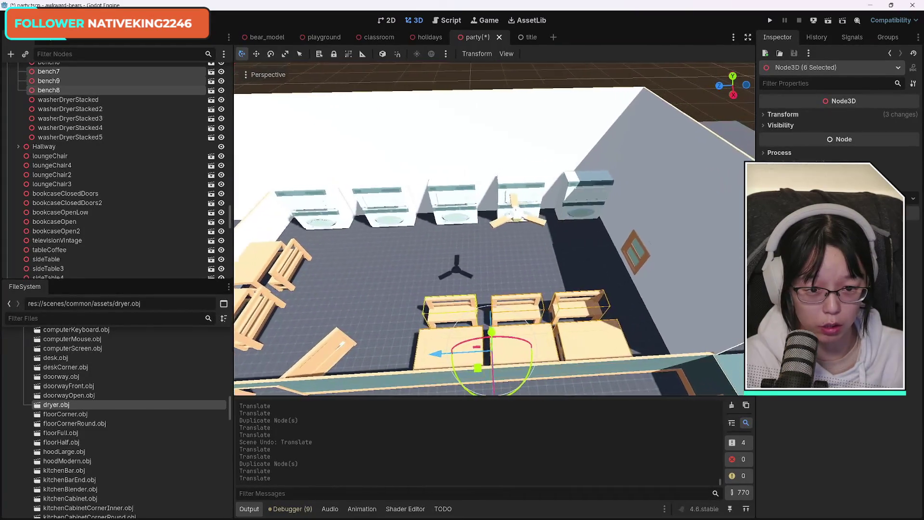
key(s)
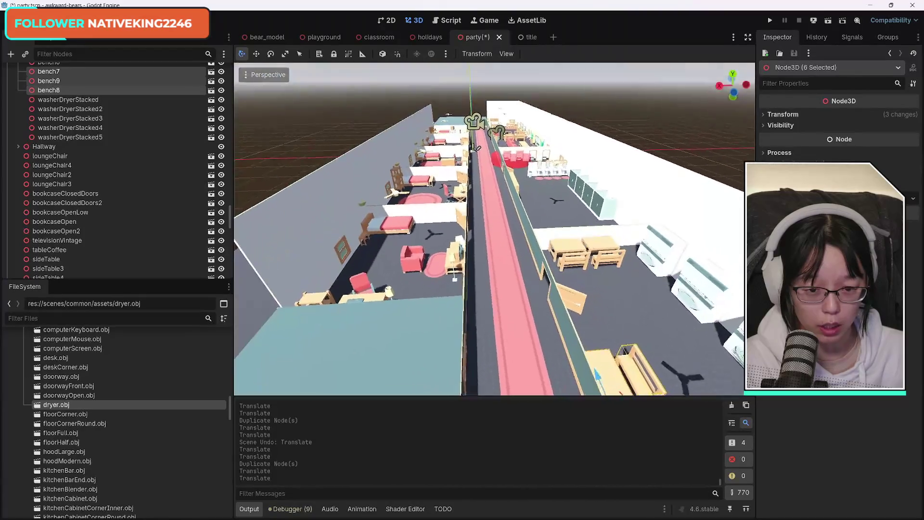
key(ctrl+s)
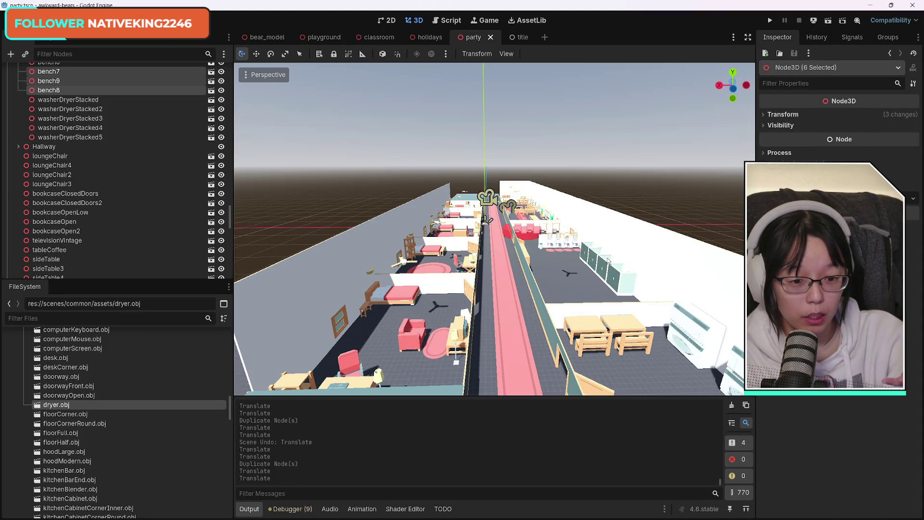
- Check the wall lamp and laundry area, then run the party scene as a play-test
key(f)
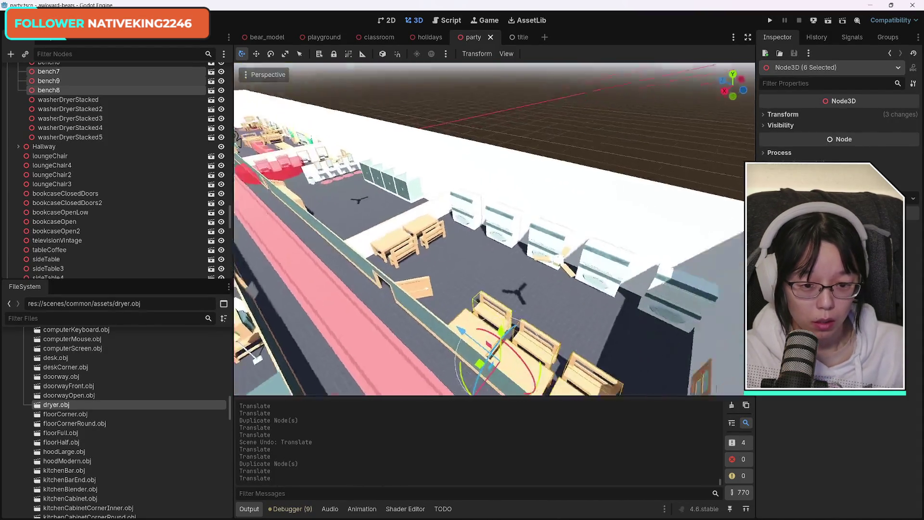
drag(451, 240, 451, 241)
click(504, 261)
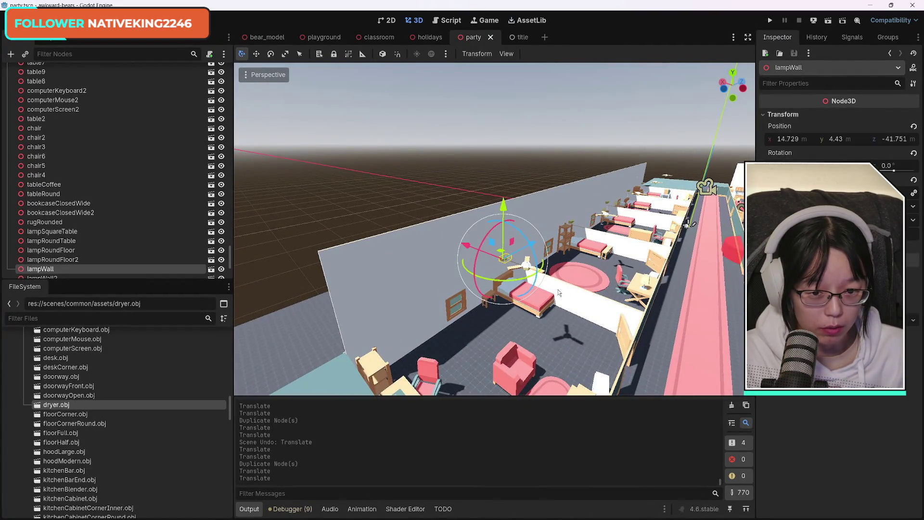
drag(572, 294, 572, 294)
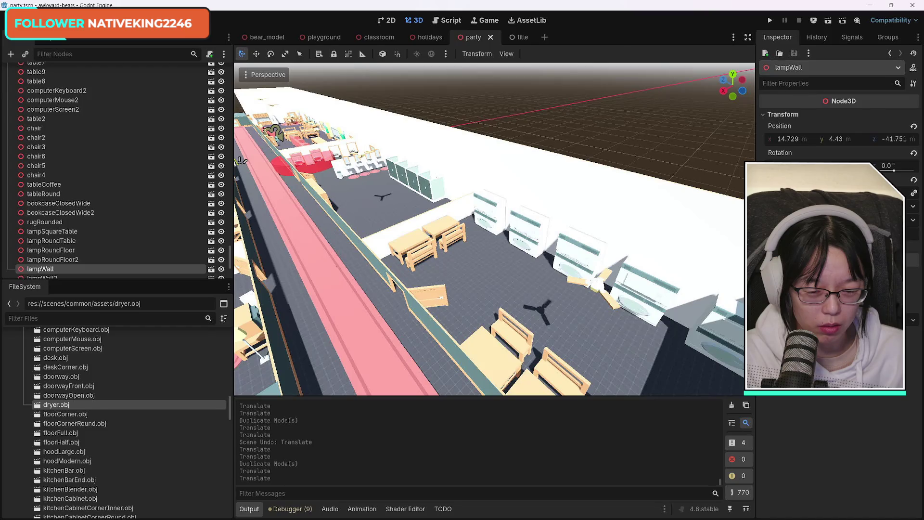
drag(496, 295, 566, 261)
scroll(505, 322, down, 10)
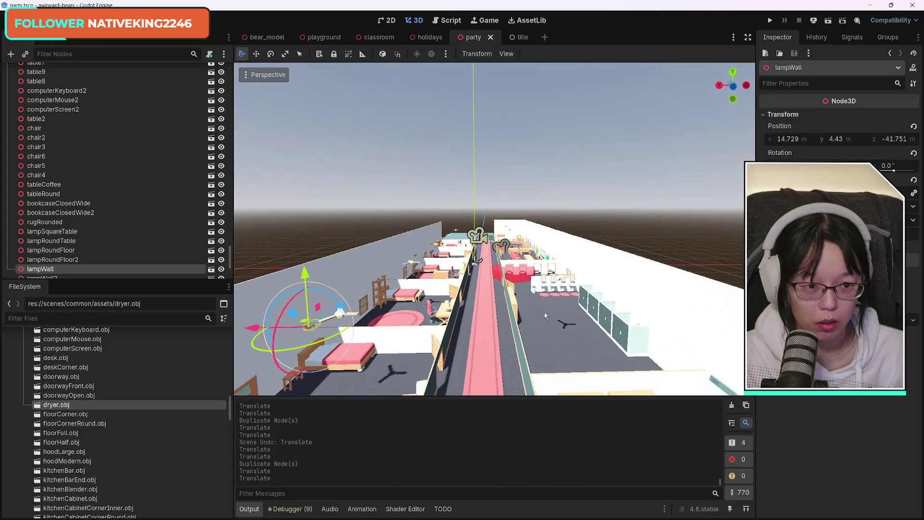
click(830, 23)
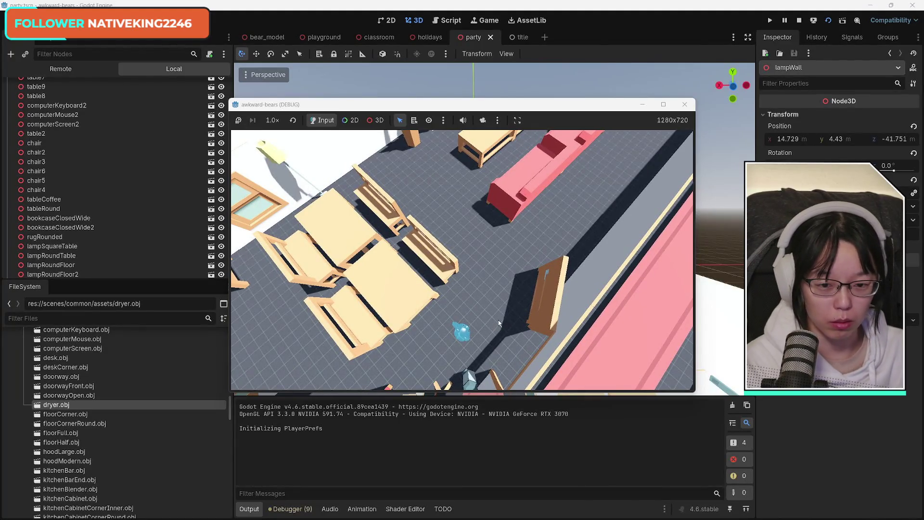
- Walk the player bear out the door and down the pink hallway past the rooms
key(d)
key(d)
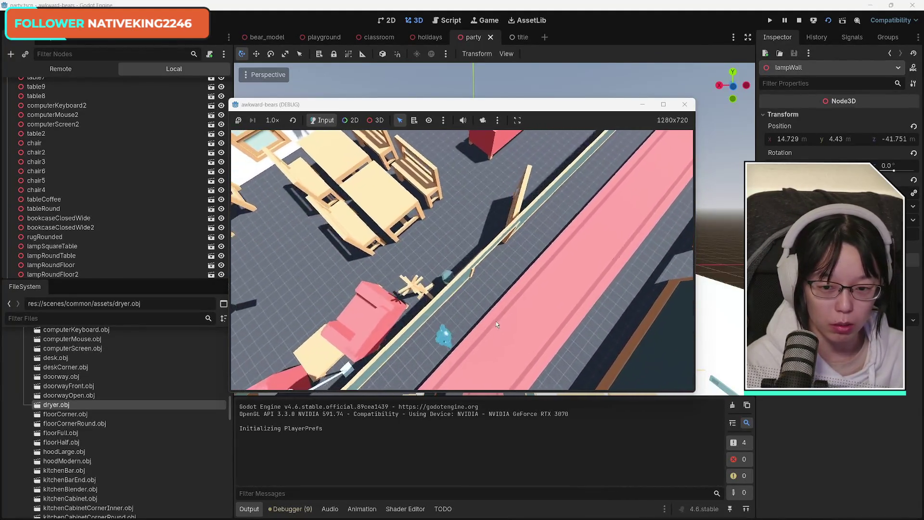
key(s)
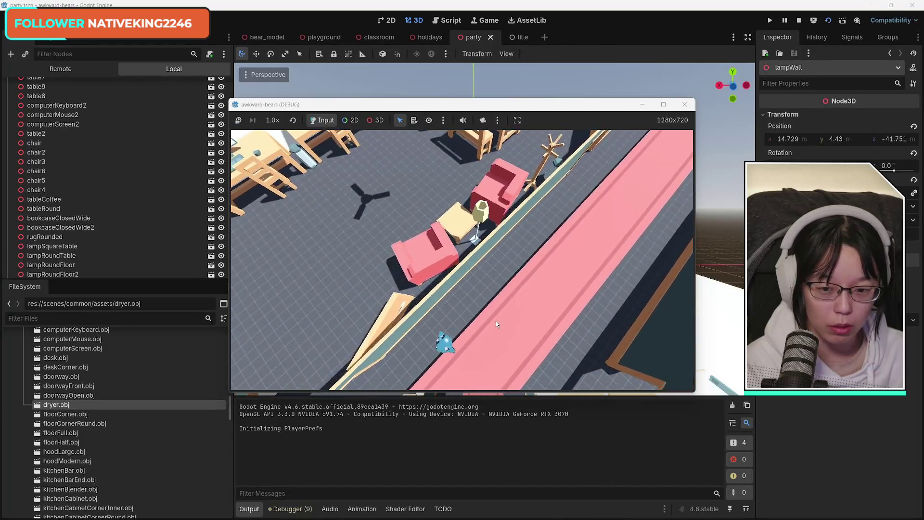
key(s)
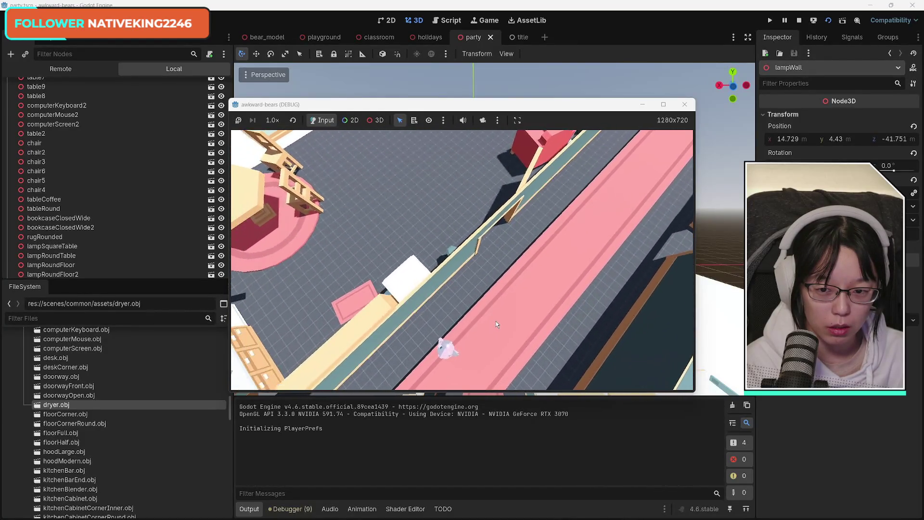
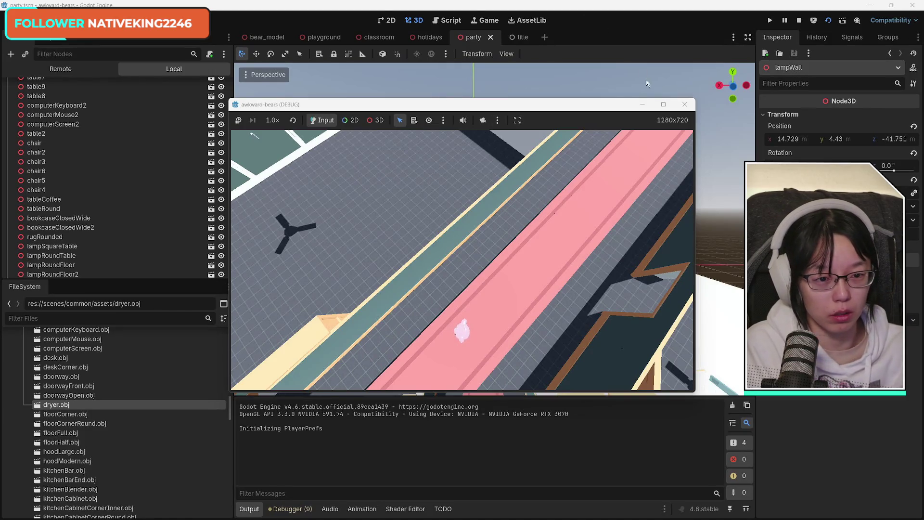
- Stop the running game and save the party scene
click(684, 105)
key(ctrl+s)
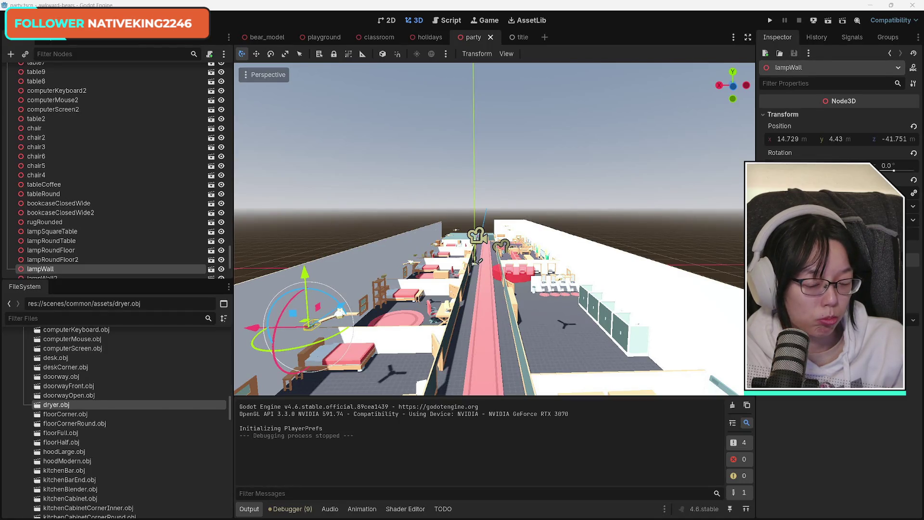
scroll(480, 261, down, 5)
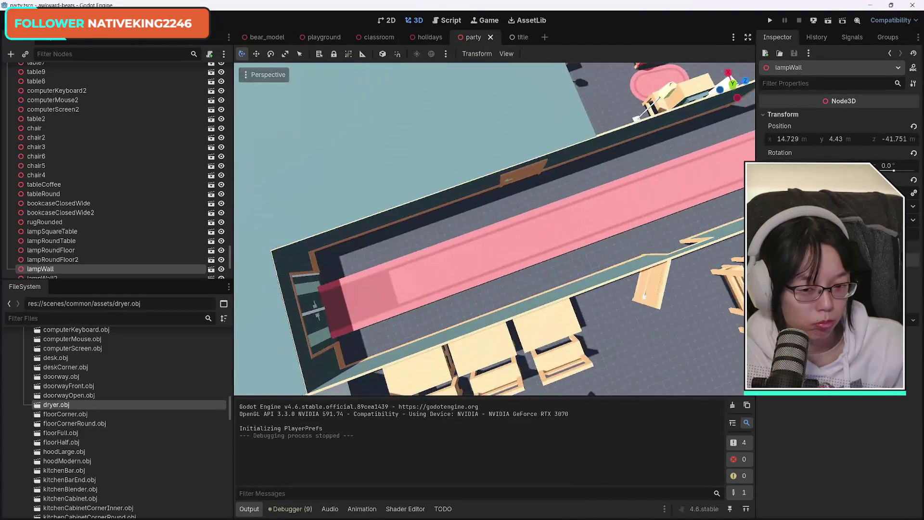
- Tilt the 3D view upward to survey the whole party room
mouse_move(480, 261)
mouse_down()
mouse_move(480, 221)
mouse_move(621, 204)
mouse_up()
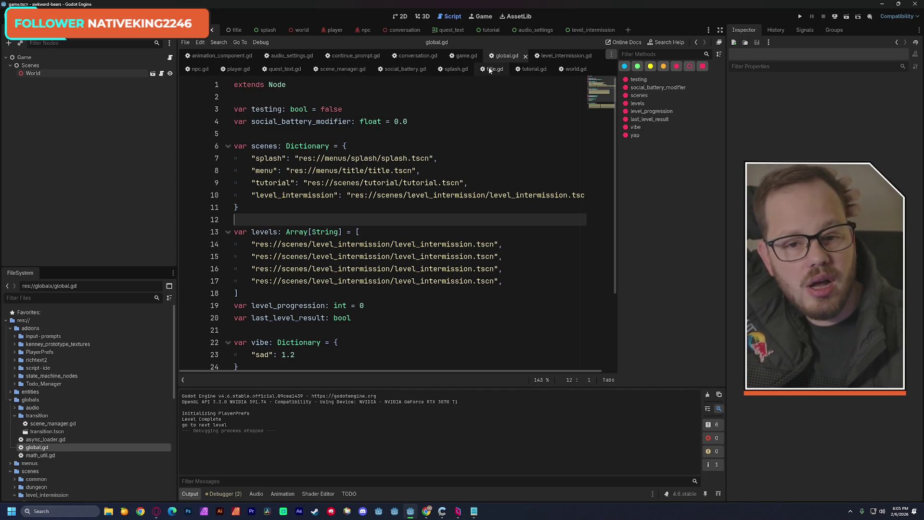
- View the tutorial scene in the 2D canvas, then switch to the splash scene
click(488, 32)
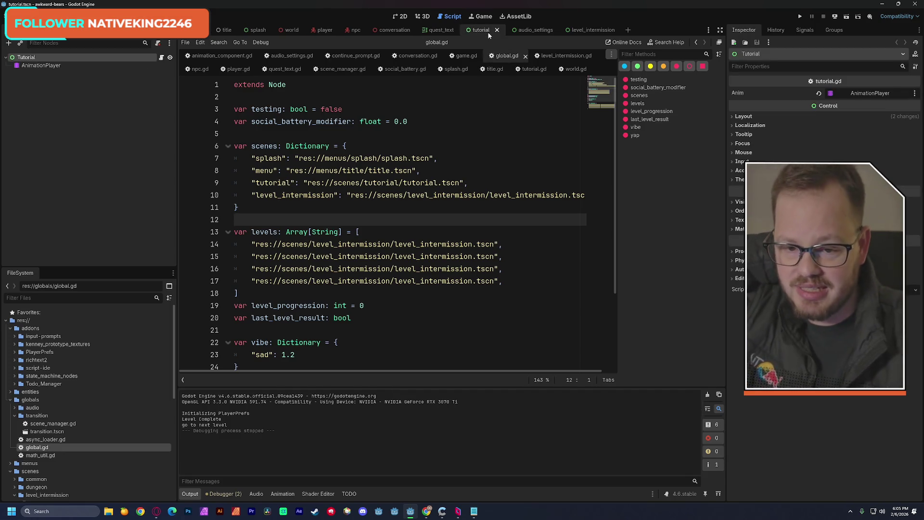
click(403, 17)
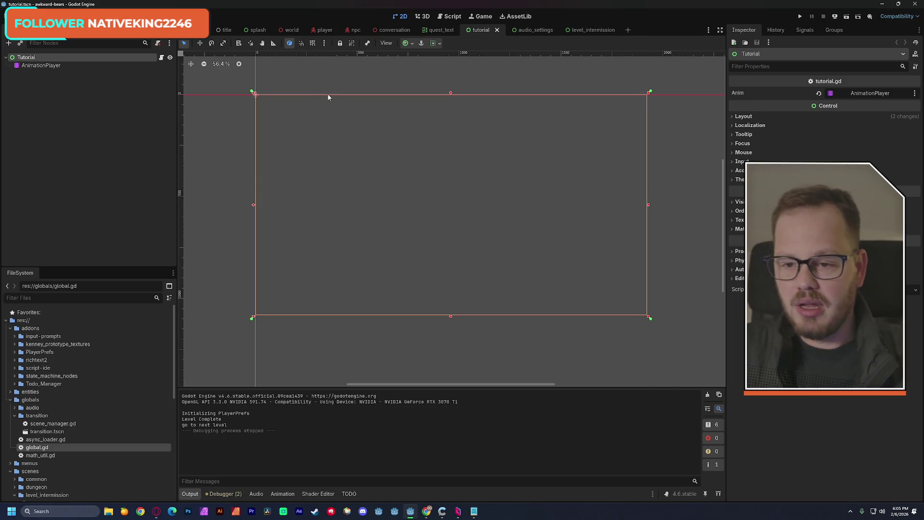
click(258, 30)
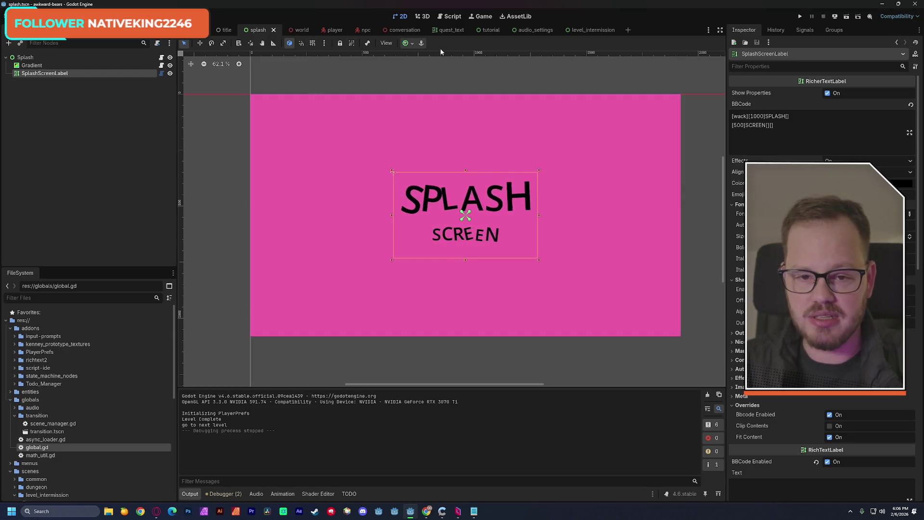
- Zoom around the title menu scene, then look at the audio_settings and tutorial scenes
click(227, 30)
scroll(340, 137, down, 3)
scroll(340, 138, down, 5)
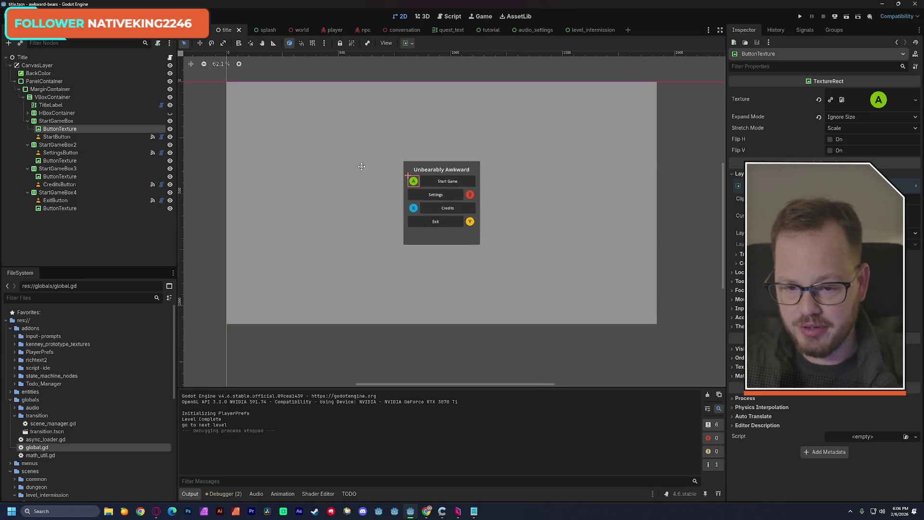
scroll(366, 170, up, 4)
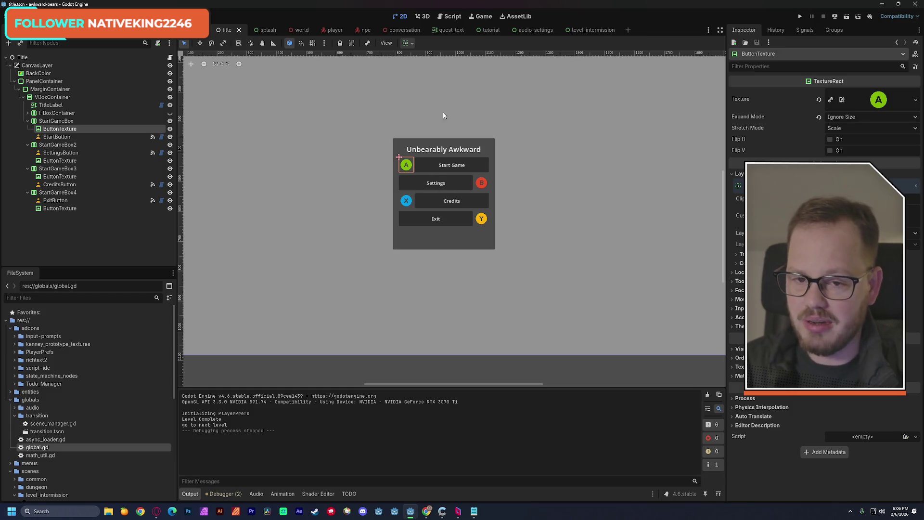
click(536, 31)
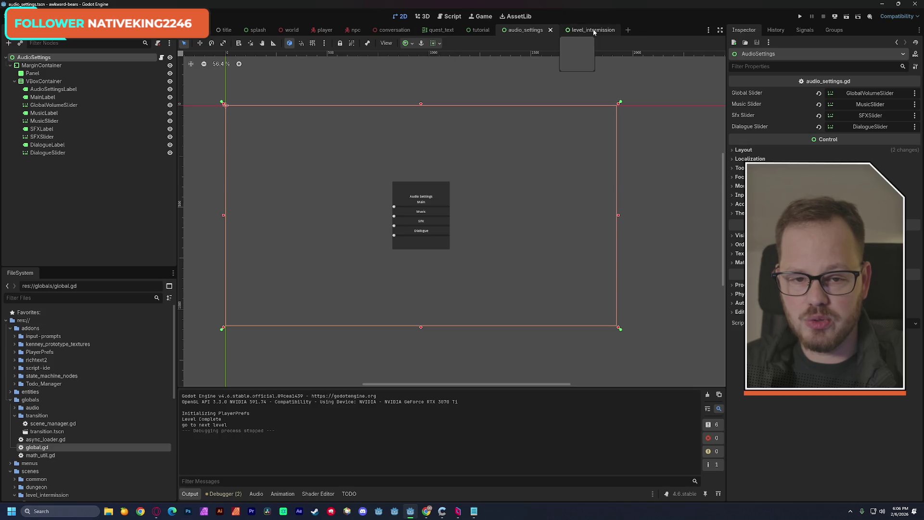
click(479, 29)
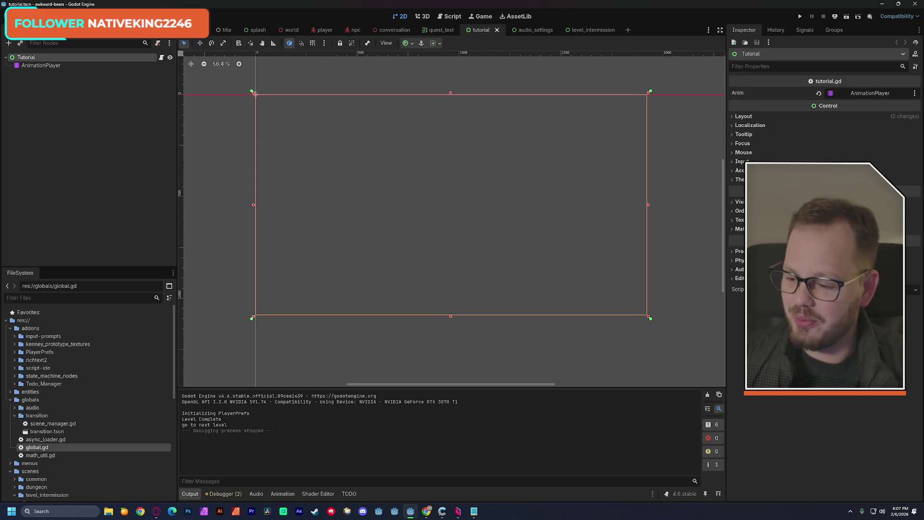
- Create a plain Node named 'Conversations for Gummies' in the tutorial scene and give it a child Node
click(89, 107)
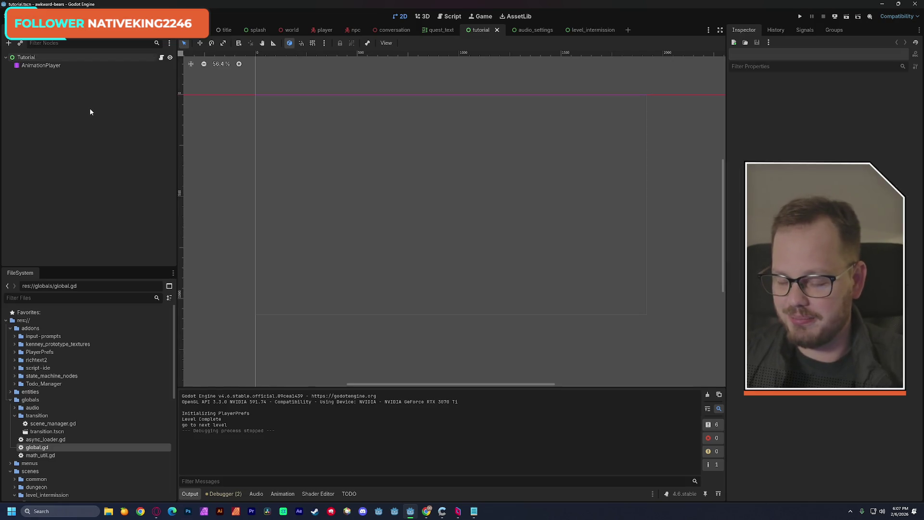
key(ctrl+a)
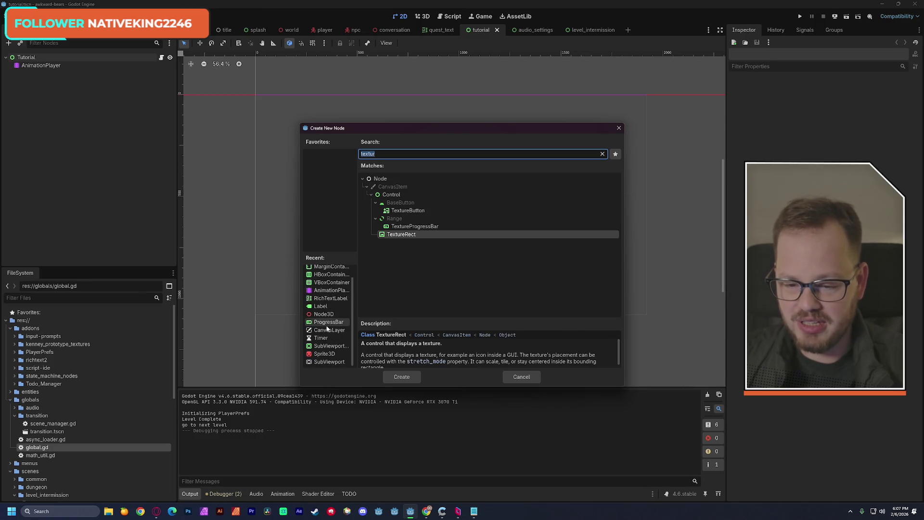
text(node)
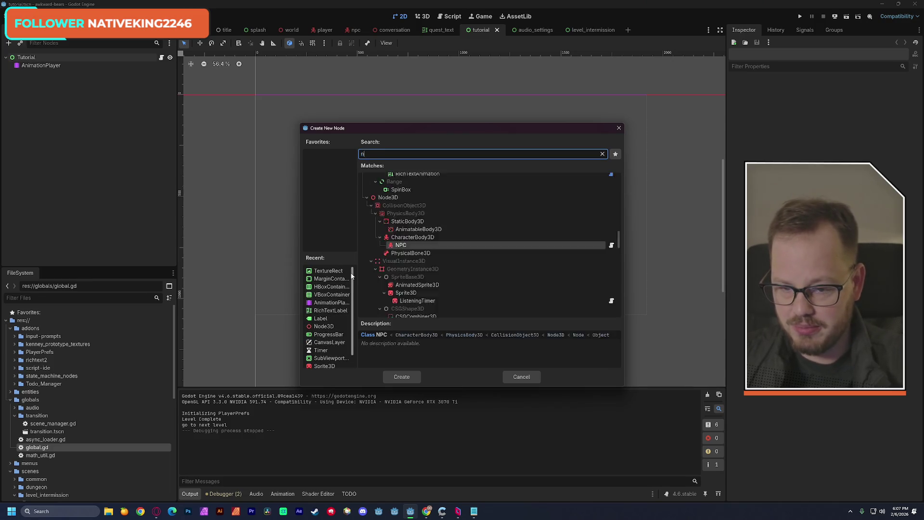
key(Return)
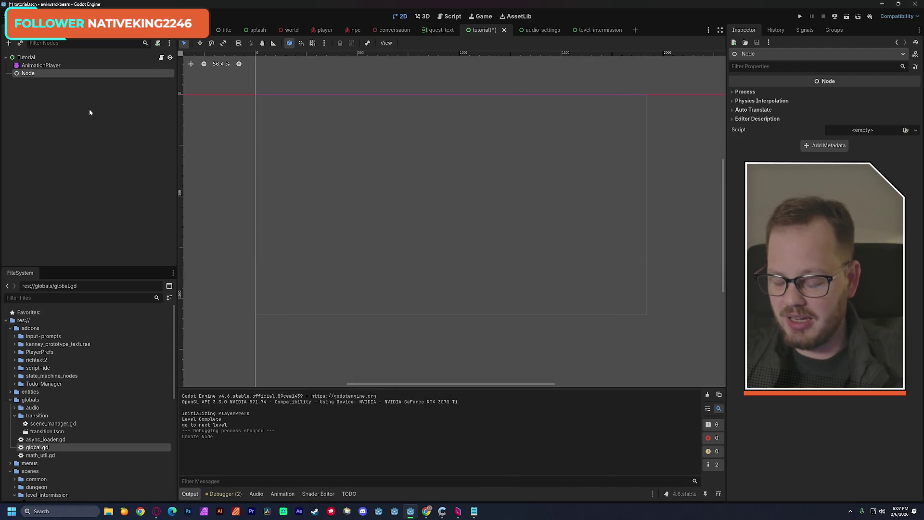
key(F2)
text(C)
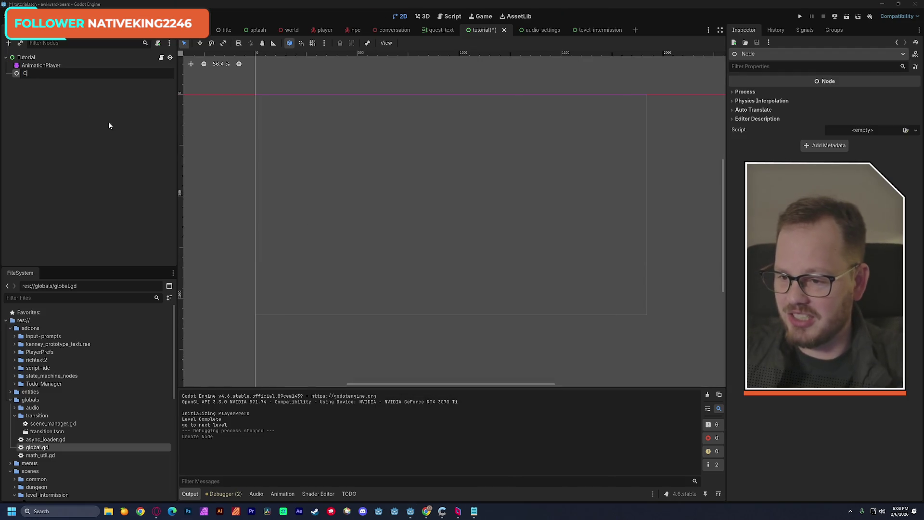
text(onversations for Gummies)
key(Return)
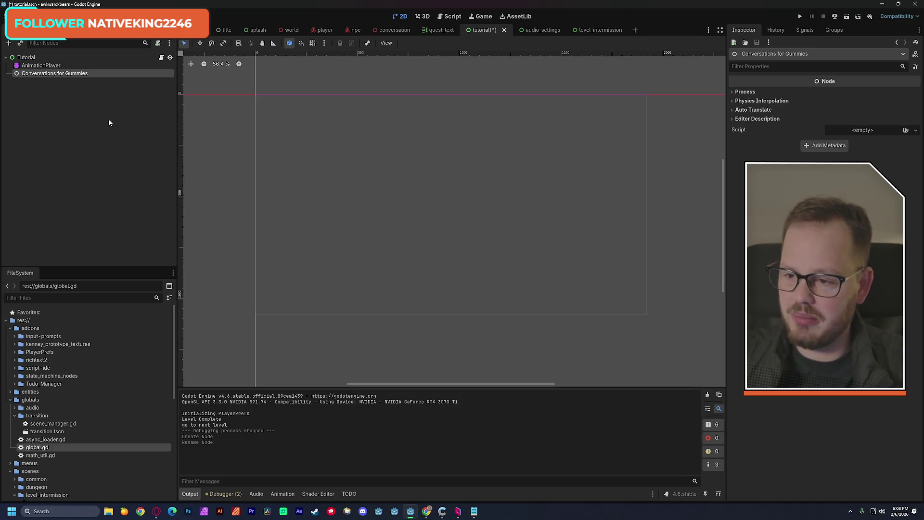
key(ctrl+a)
double_click(378, 182)
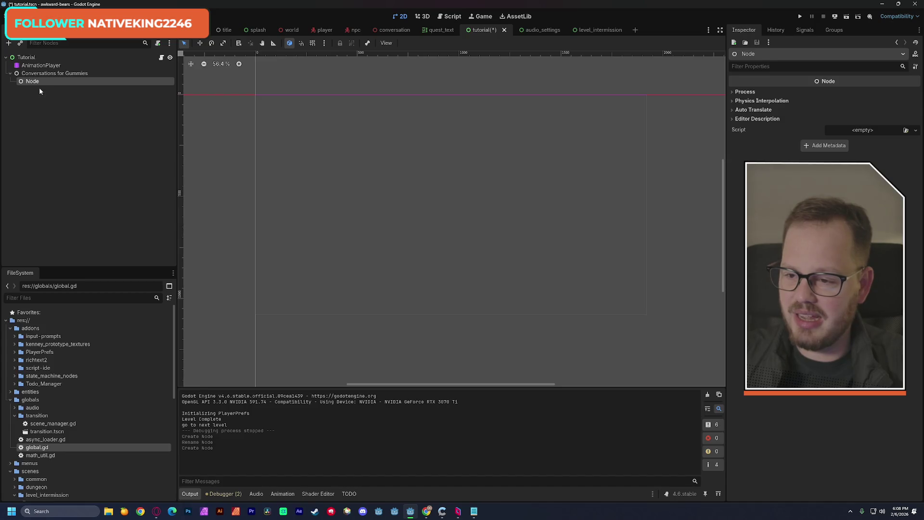
- Rename the child Node to 'Enter the conversation' and reselect it to add another node
key(F2)
text(Enter the conversation)
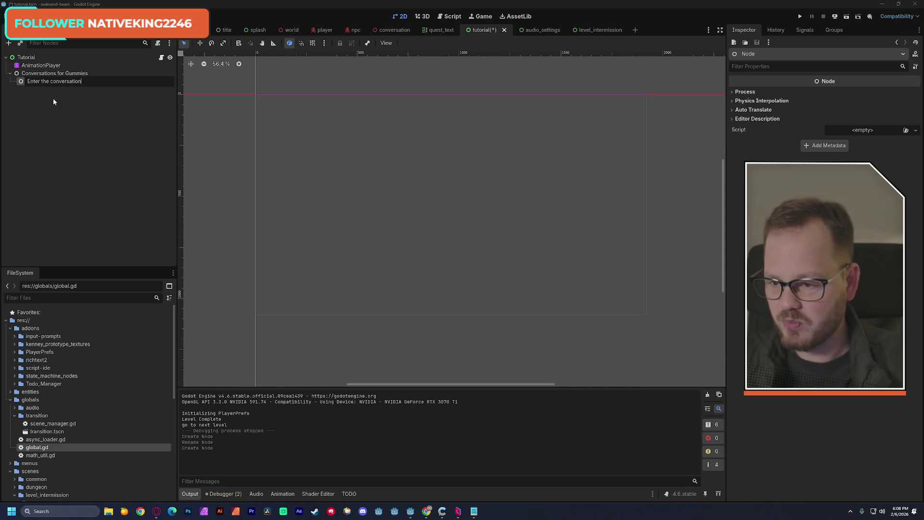
key(Return)
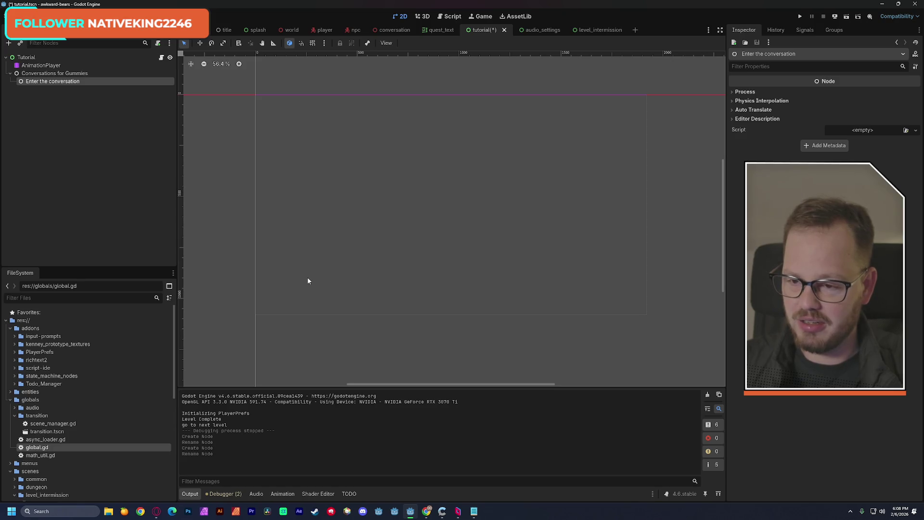
click(68, 88)
click(68, 81)
key(ctrl+a)
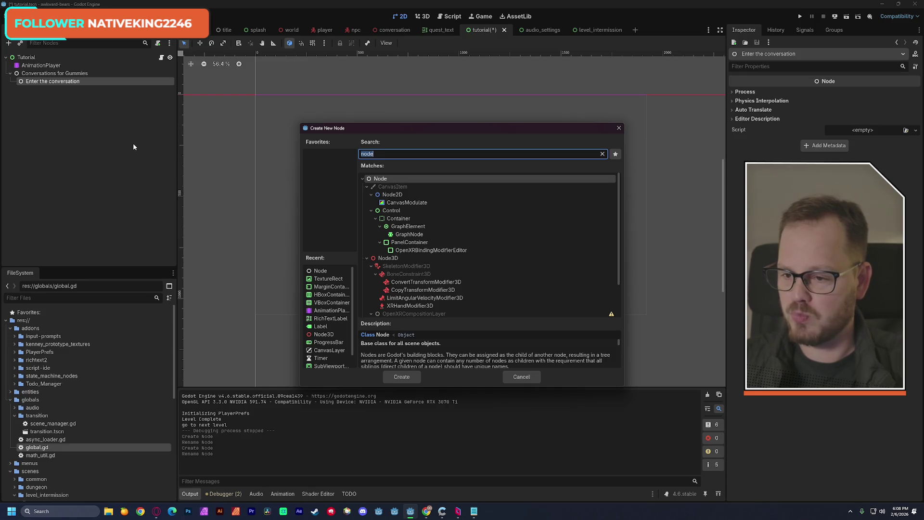
- Add a child Node named 'Match the Vibe' under Enter the conversation
key(Return)
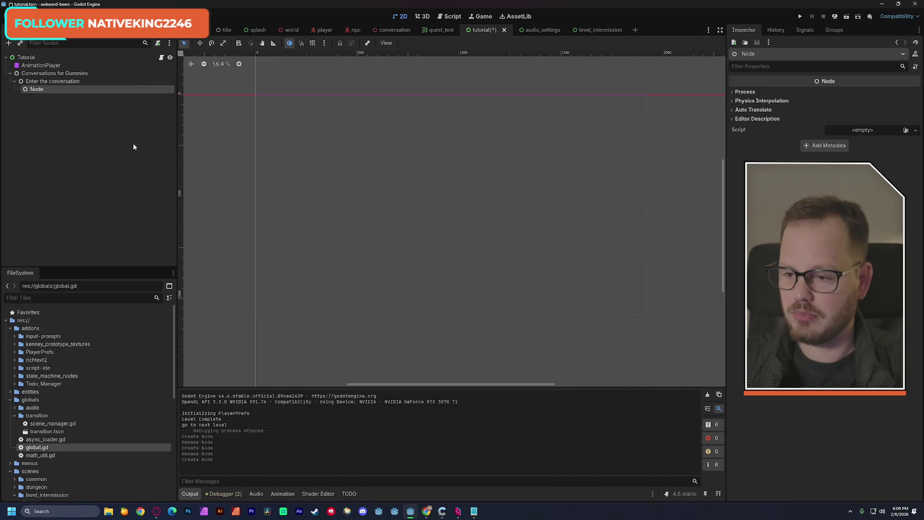
key(F2)
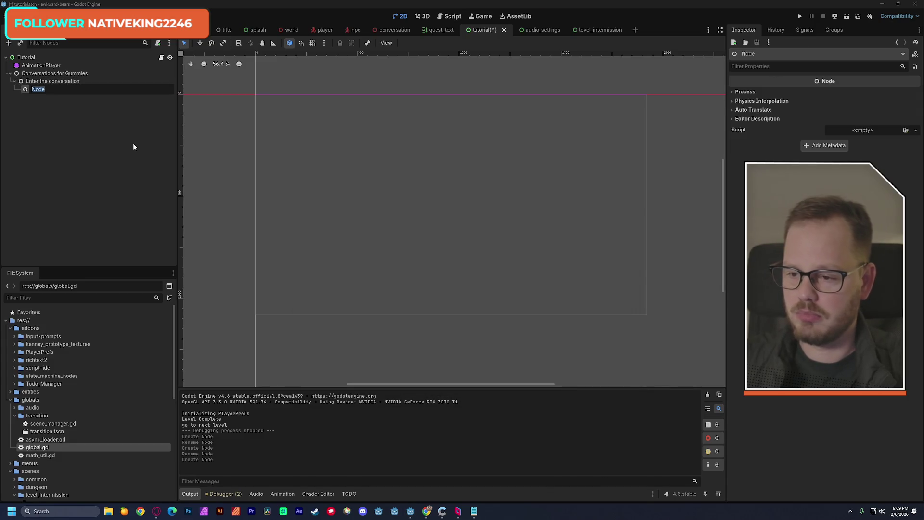
text(Mat)
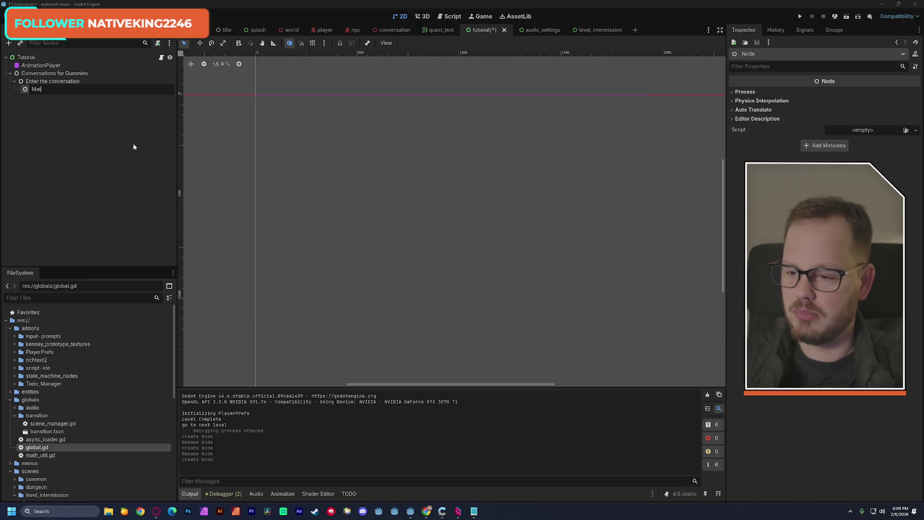
text(ch the Vibe)
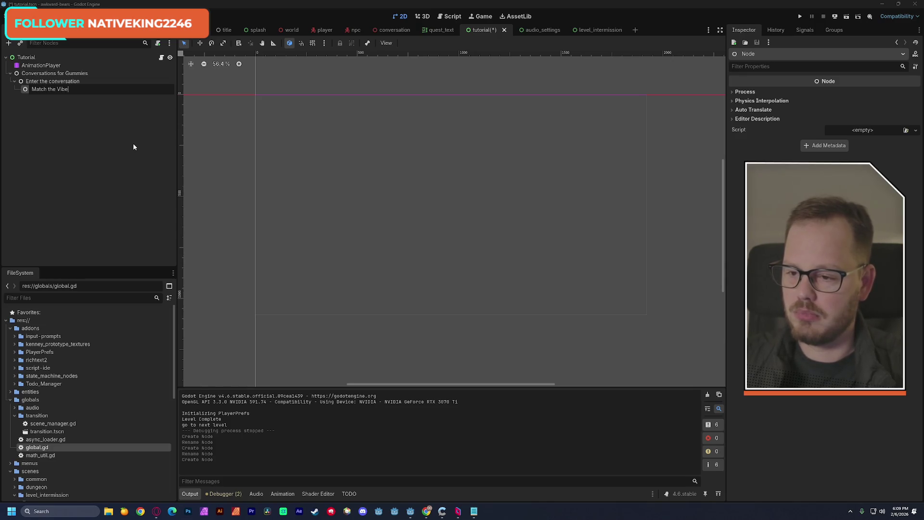
key(Return)
- Add a child Node named 'Reply with what they said' under Match the Vibe
key(ctrl+a)
key(Return)
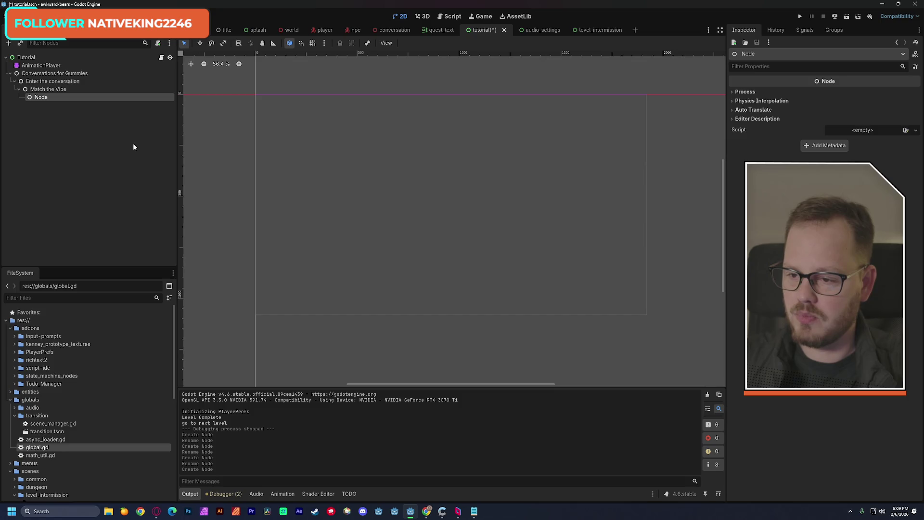
key(F2)
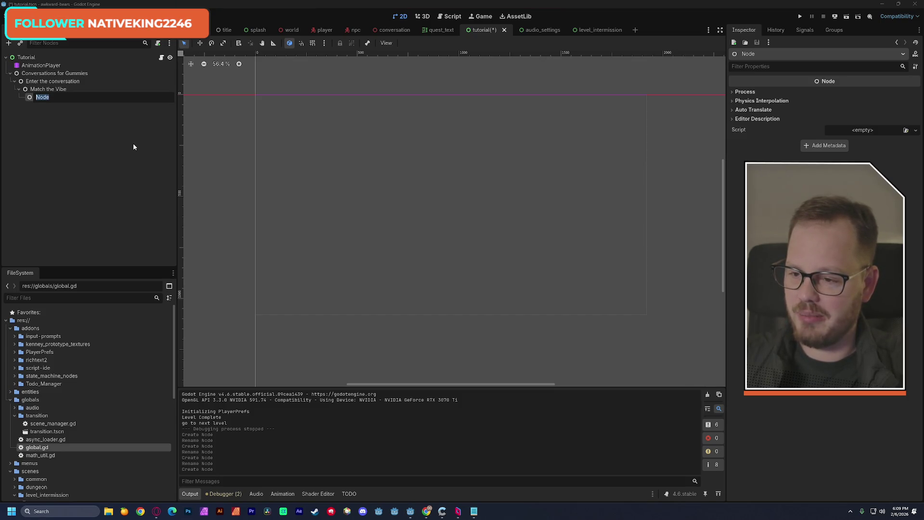
text(Reply with what they)
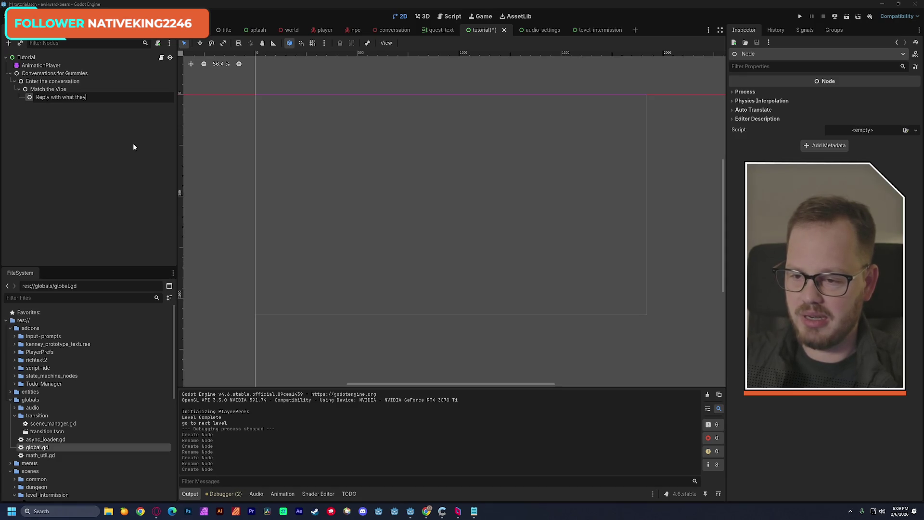
text( said)
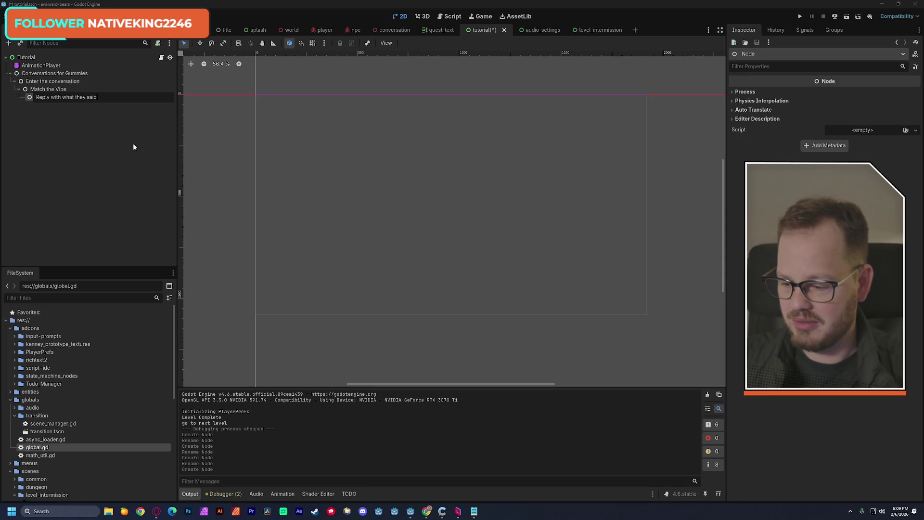
key(Return)
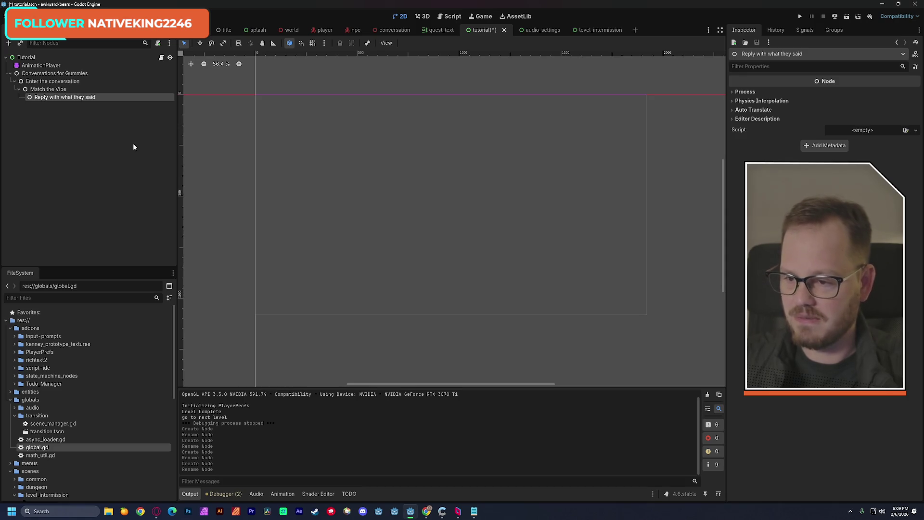
- Move Enter the conversation, Match the Vibe and Reply with what they said directly under Tutorial
mouse_move(53, 81)
mouse_down()
mouse_move(40, 76)
mouse_move(32, 100)
mouse_move(47, 102)
mouse_move(41, 71)
mouse_move(29, 100)
mouse_up()
click(73, 165)
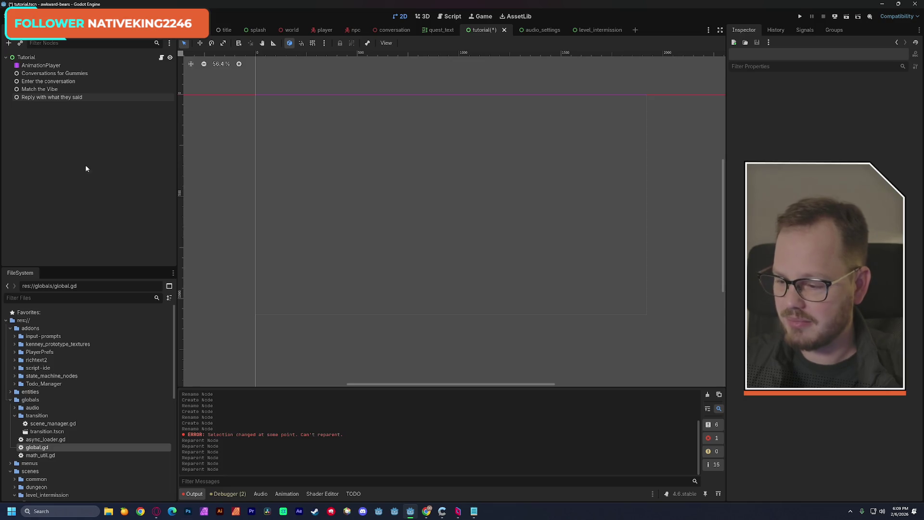
click(58, 74)
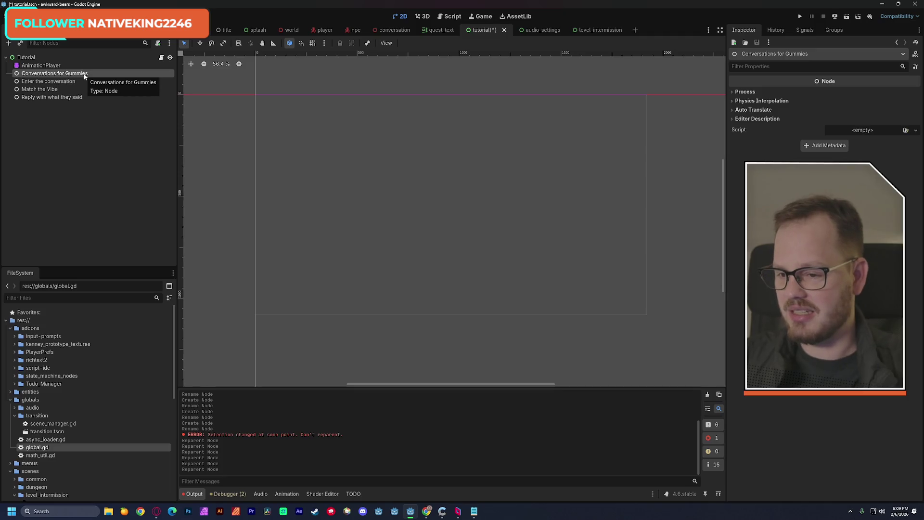
click(54, 120)
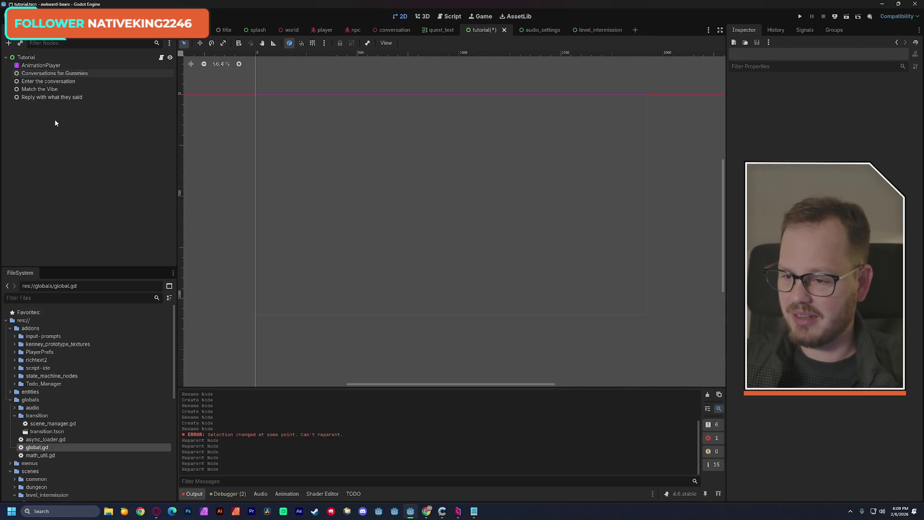
- Add a Node named 'Good luck' under the Tutorial root and save the tutorial scene
key(ctrl+a)
double_click(385, 179)
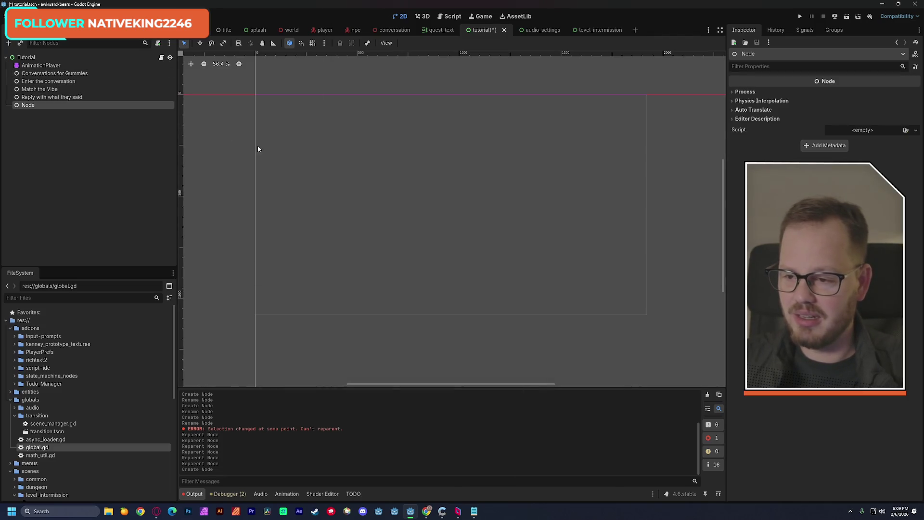
double_click(32, 105)
text(G)
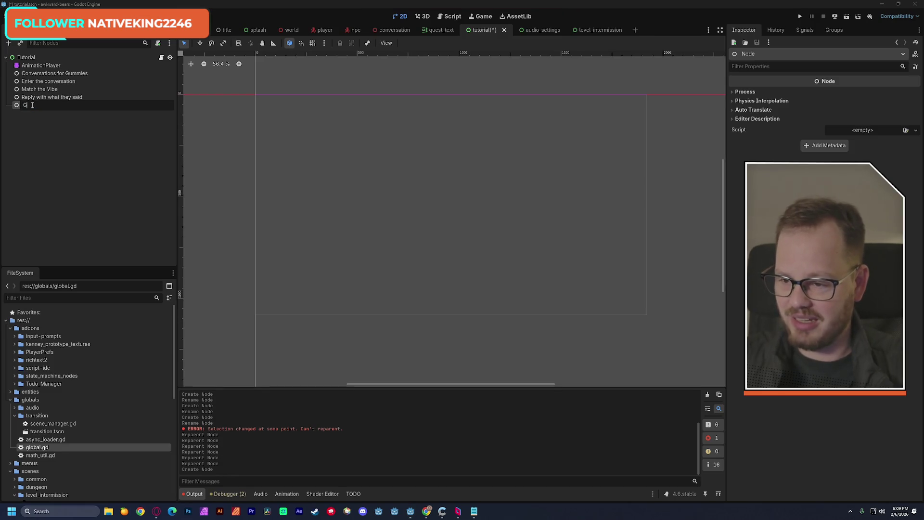
text(ood luck)
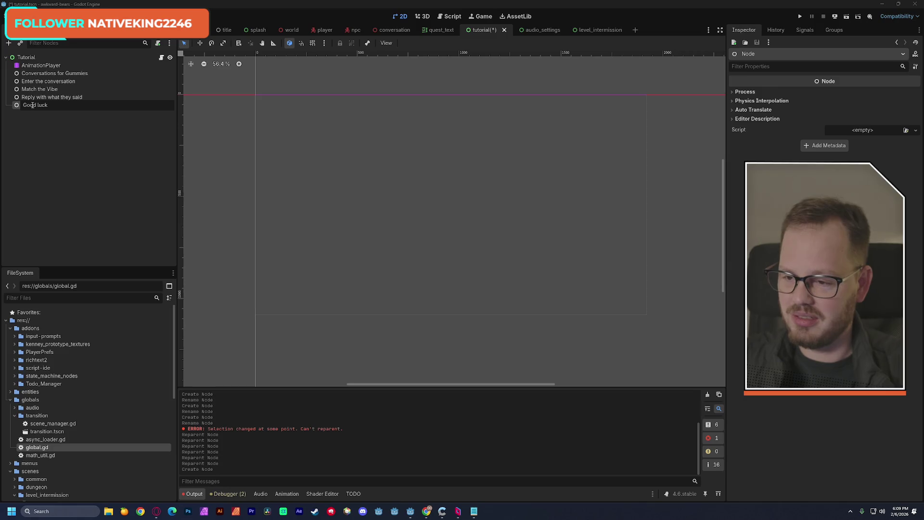
key(Return)
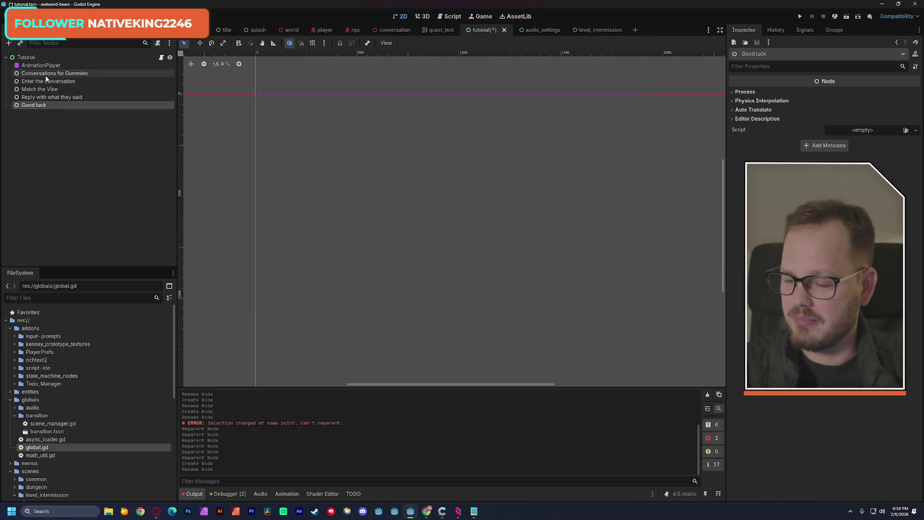
click(76, 175)
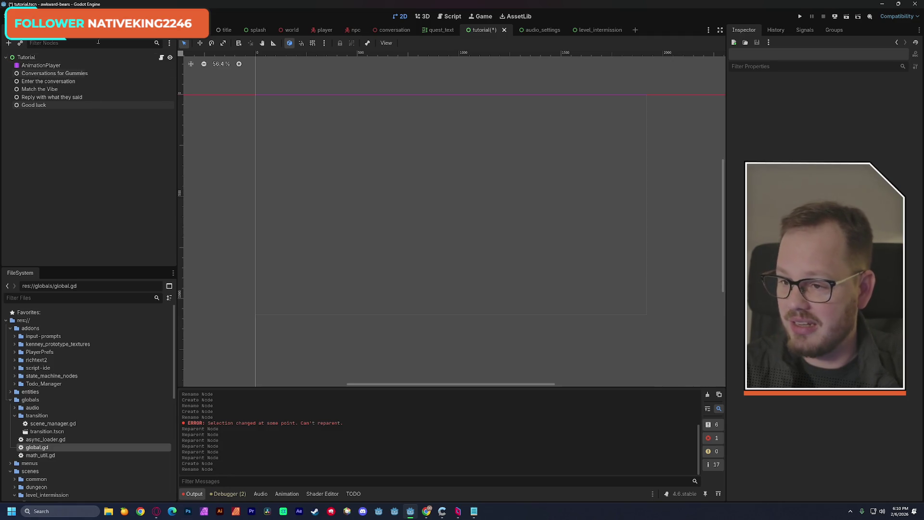
key(ctrl+s)
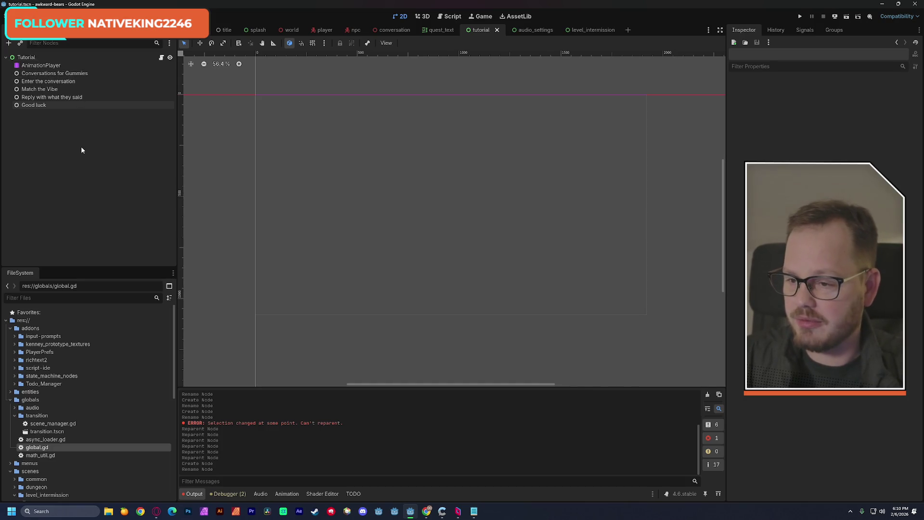
key(super+shift+s)
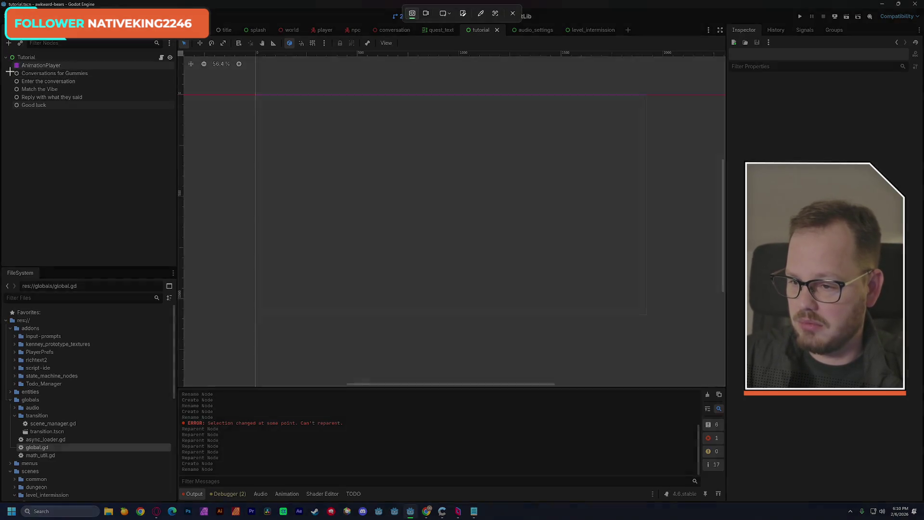
drag(32, 85, 118, 137)
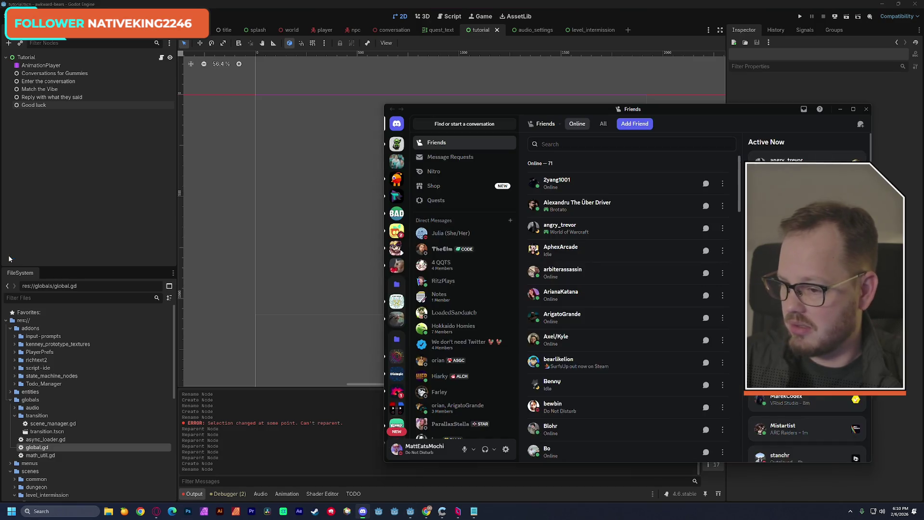
click(363, 512)
key(alt+Tab)
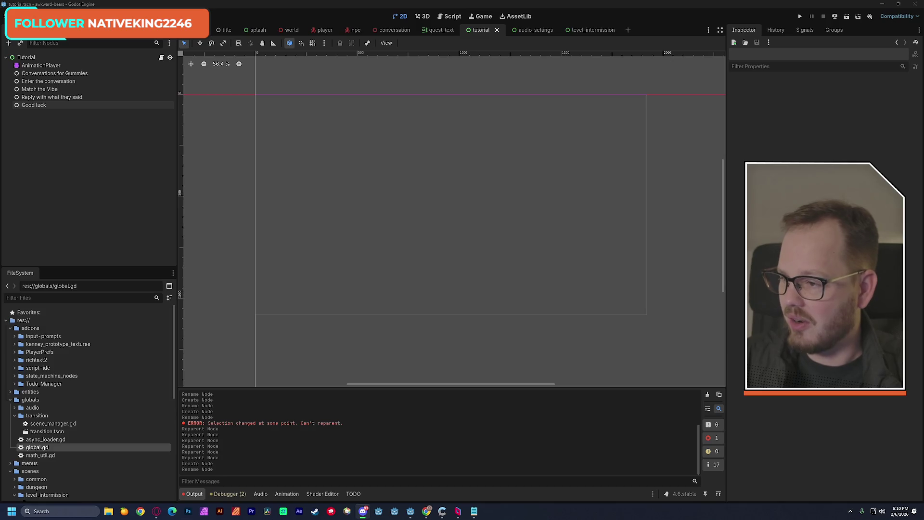
key(alt+Tab)
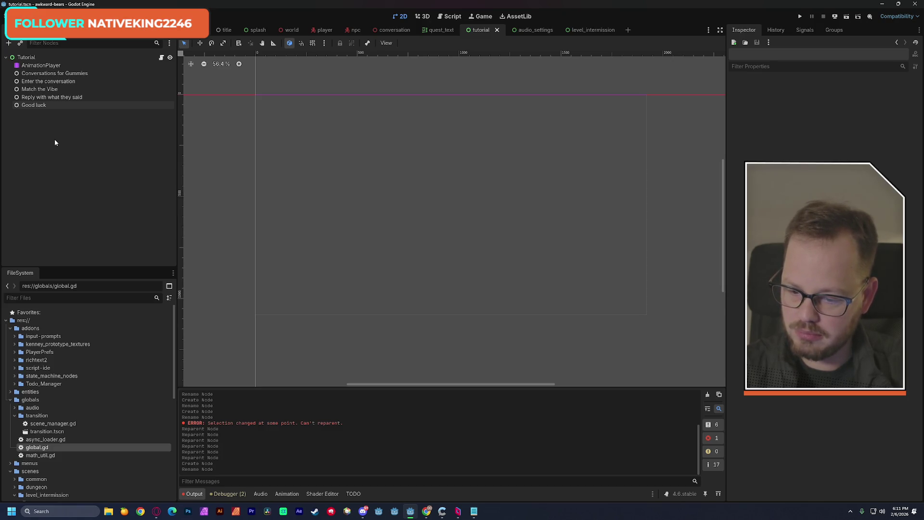
- Empty the Output panel of its old messages using the trash icon
click(708, 394)
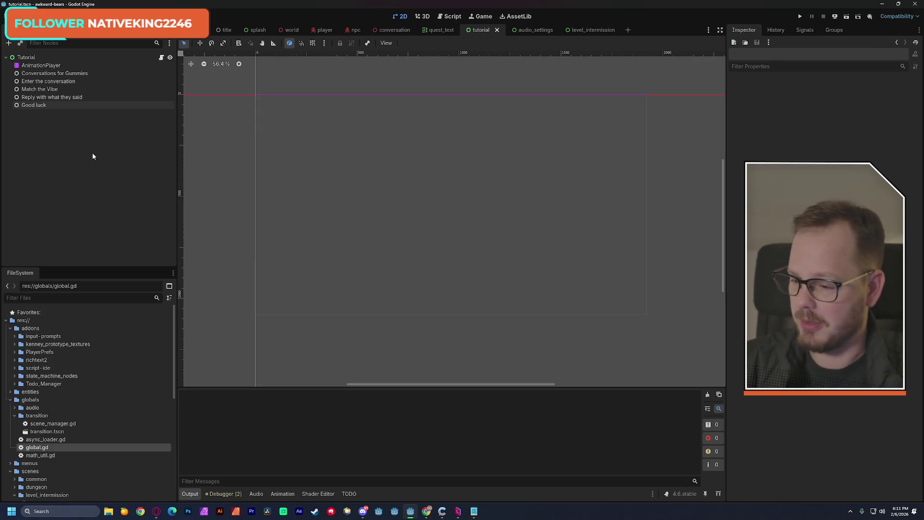
- Expand addons/input-prompts in the FileSystem dock to list its Xbox, PlayStation and Steam Deck sets
click(65, 81)
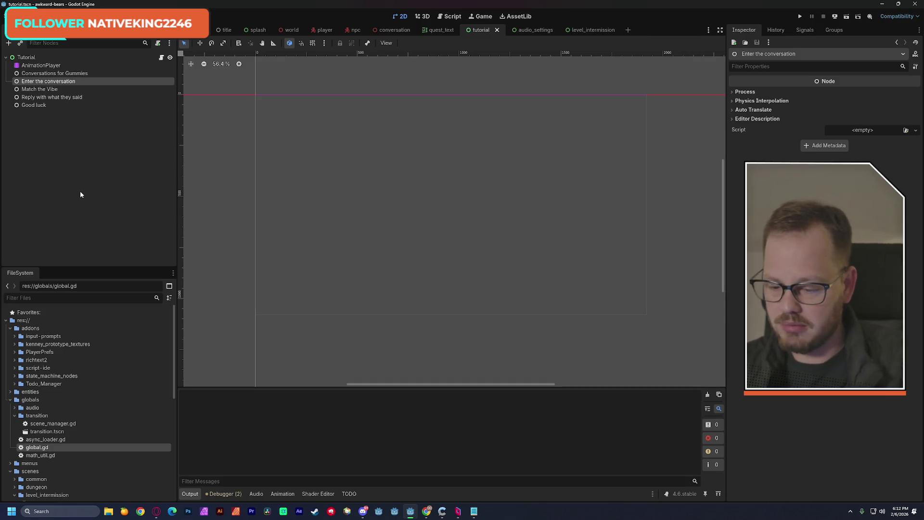
click(110, 511)
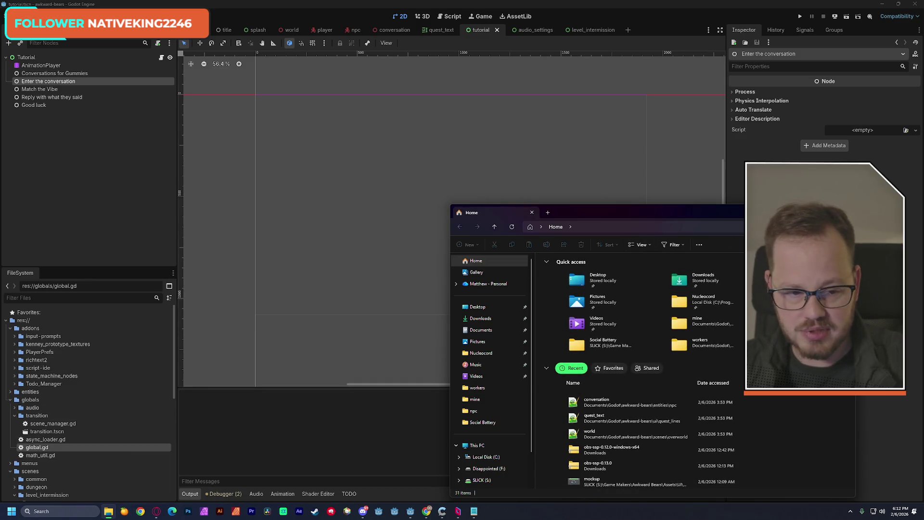
click(234, 316)
click(14, 336)
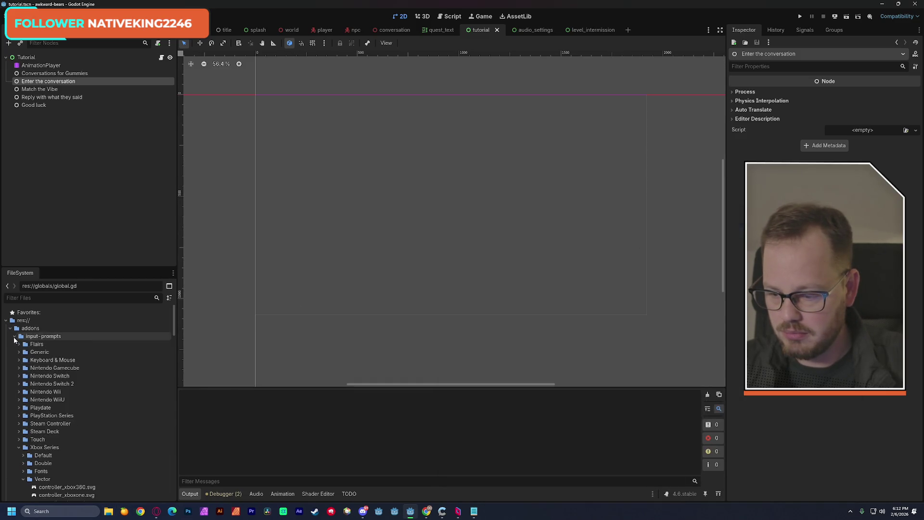
- Reopen the Xbox Series folder and scroll to its Vector icons, such as controller_xboxseries.svg
click(19, 448)
click(19, 448)
scroll(25, 433, down, 4)
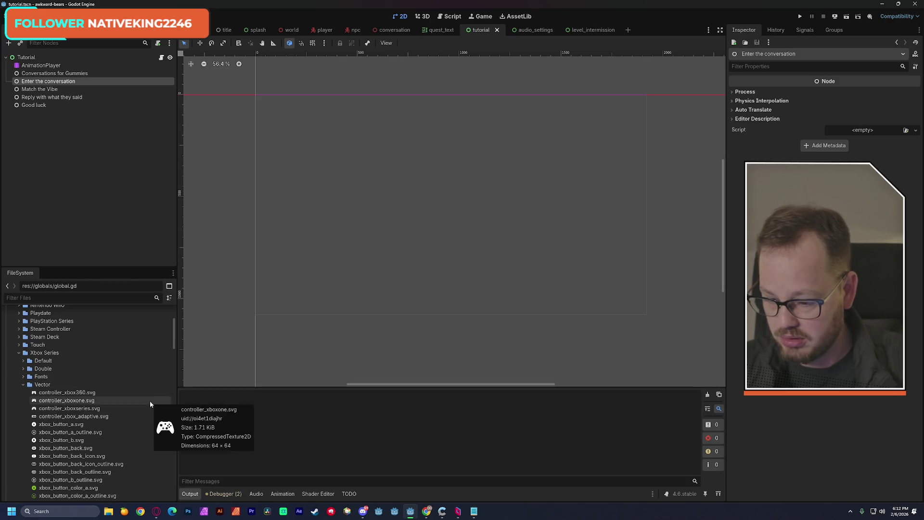
mouse_move(98, 410)
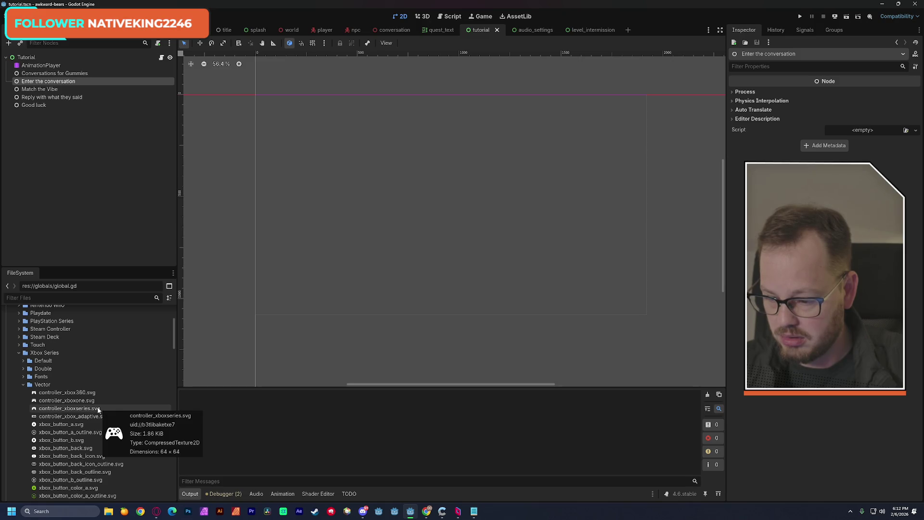
- Place the Xbox Series controller icon in the tutorial scene and move it up and left
mouse_move(94, 410)
mouse_down()
mouse_move(313, 270)
mouse_move(342, 299)
mouse_move(455, 308)
mouse_move(427, 302)
mouse_move(376, 221)
mouse_up()
key(ctrl+z)
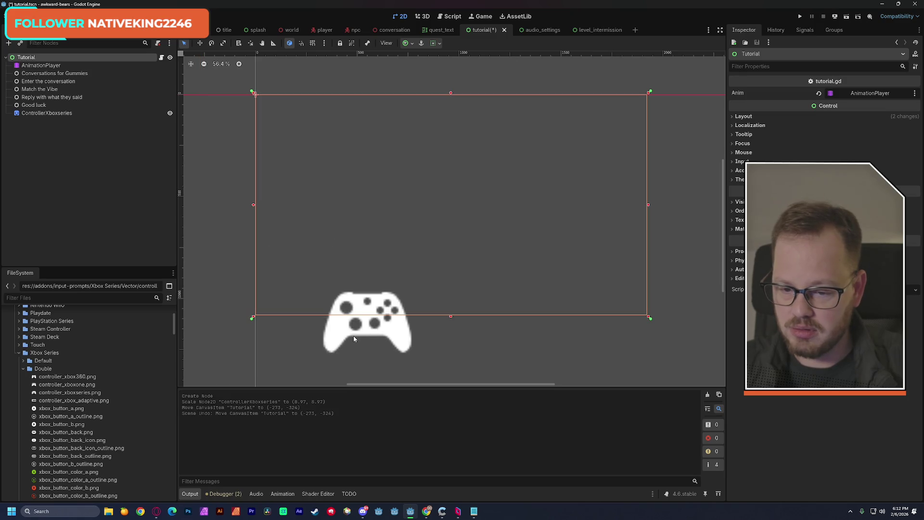
click(317, 333)
drag(333, 344, 287, 264)
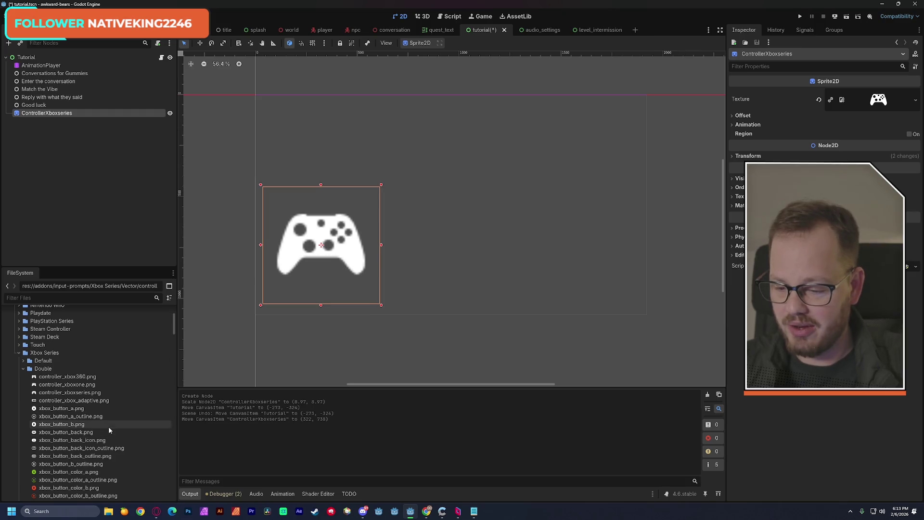
- Add the xbox_rs.png RS sprite to the scene and position it beside the controller image
scroll(109, 430, down, 3)
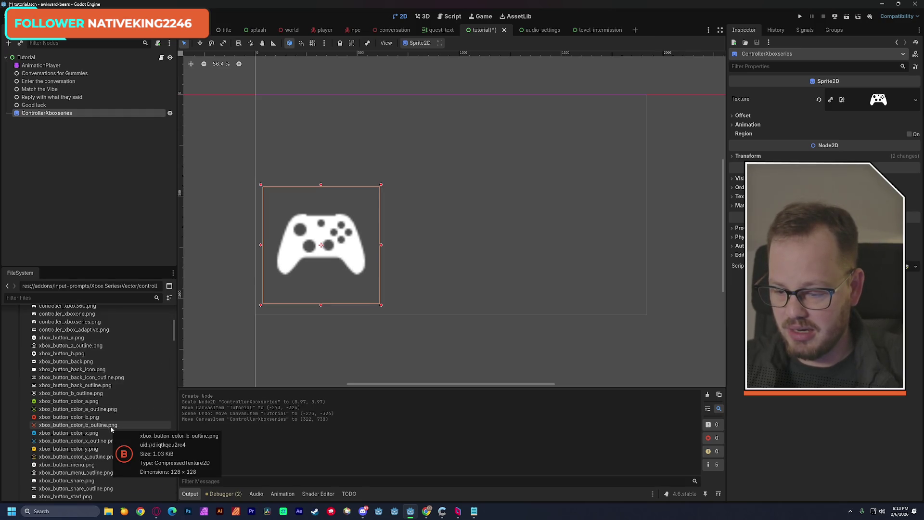
scroll(110, 427, down, 9)
scroll(110, 429, down, 6)
scroll(110, 432, down, 2)
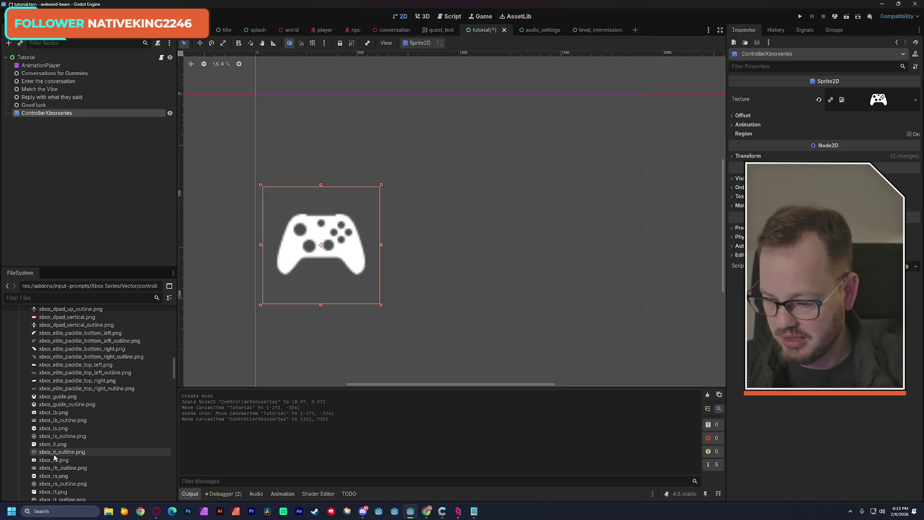
scroll(54, 455, down, 1)
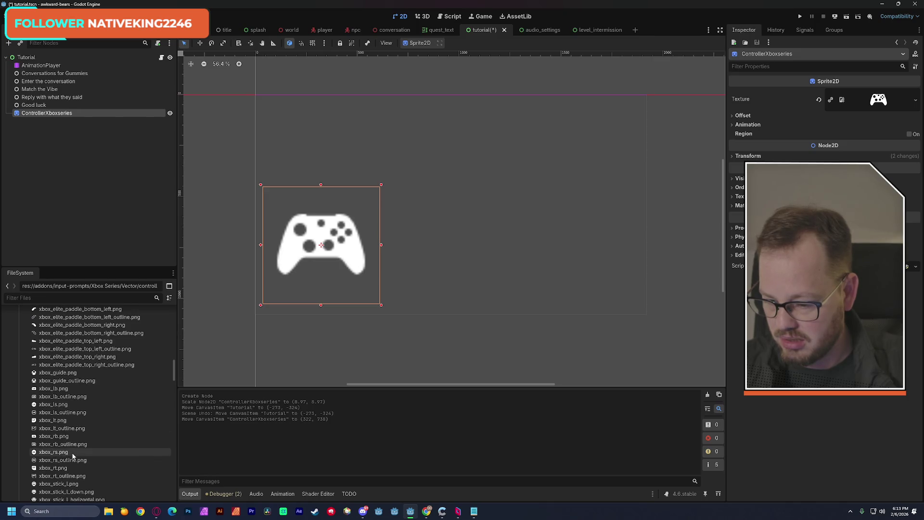
mouse_move(65, 453)
mouse_down()
mouse_move(67, 443)
mouse_move(382, 350)
mouse_up()
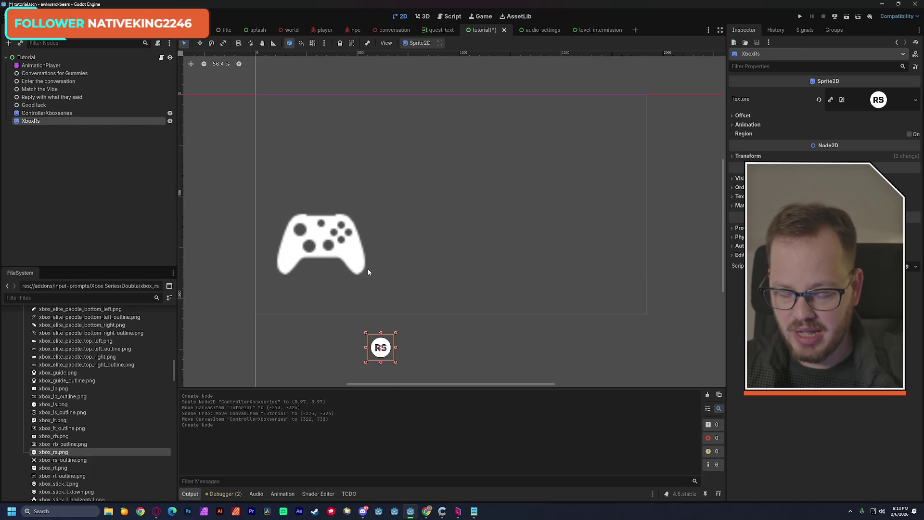
drag(386, 351, 394, 254)
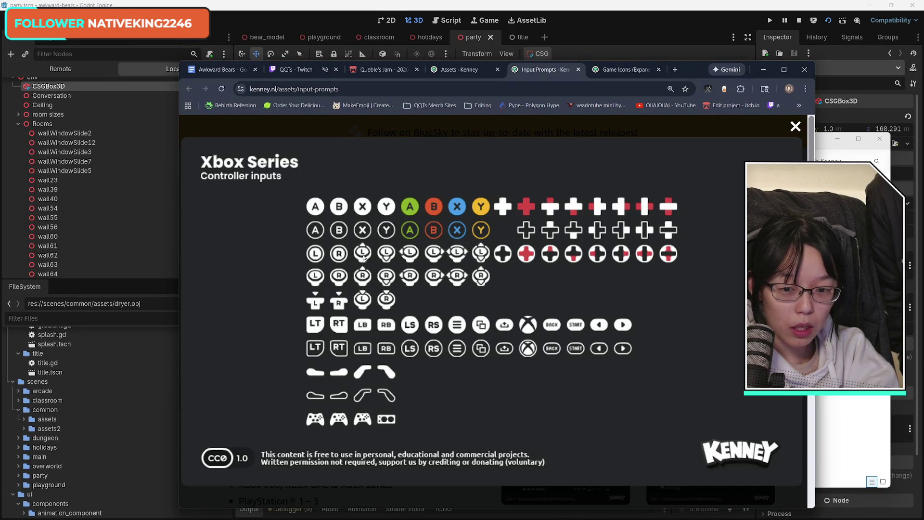
- View the Game Icons (Expansion) sheet at full size
click(631, 73)
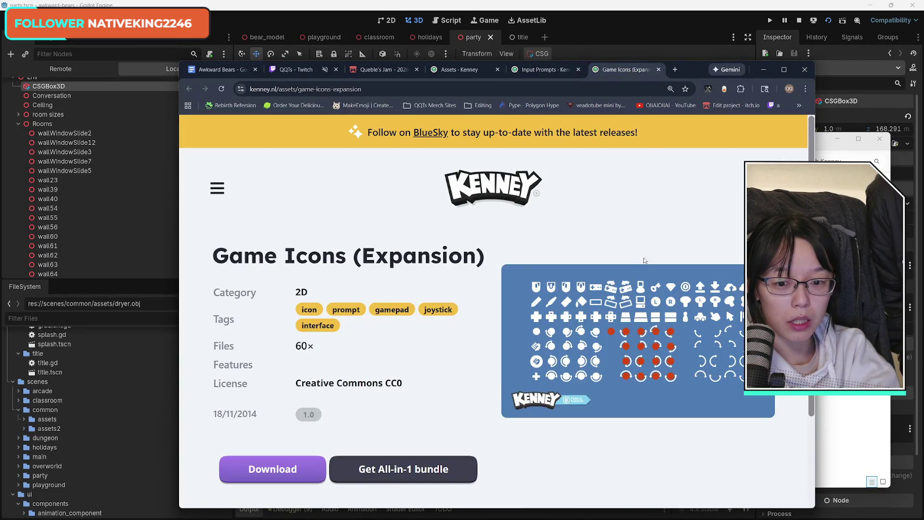
scroll(665, 371, down, 2)
scroll(675, 369, up, 2)
click(685, 365)
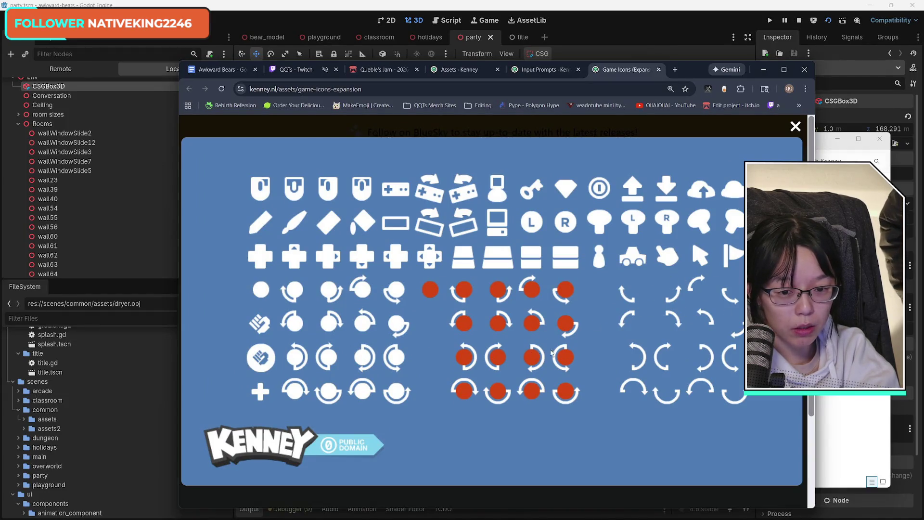
- Back on Input Prompts, close the Xbox Series preview and enlarge the Flairs & Overlays sheet
click(542, 69)
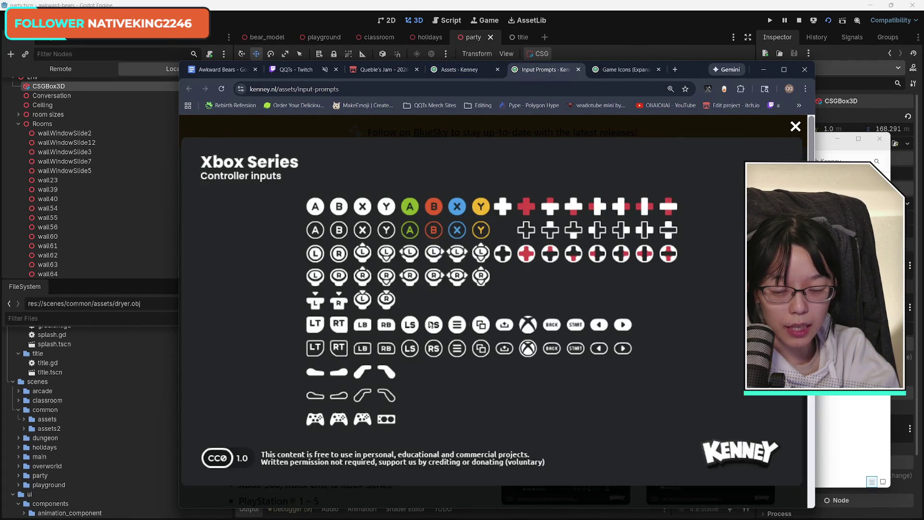
scroll(503, 375, down, 5)
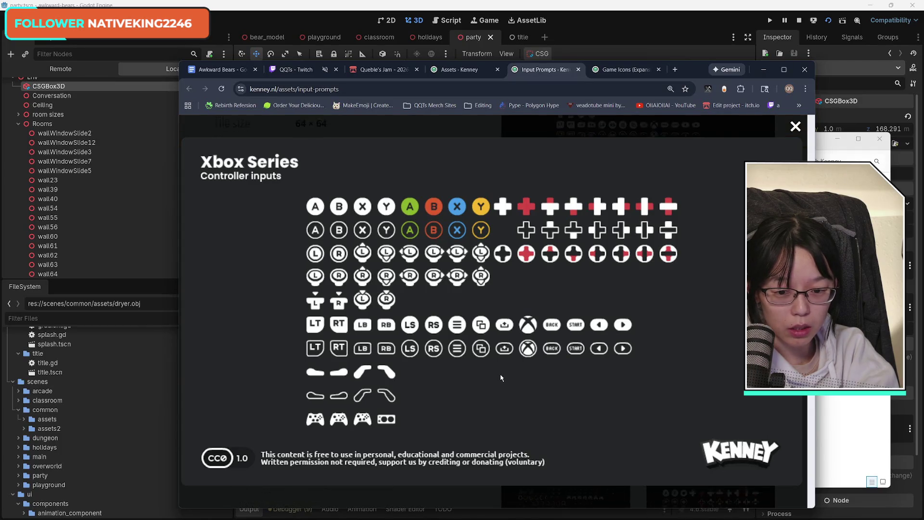
click(678, 332)
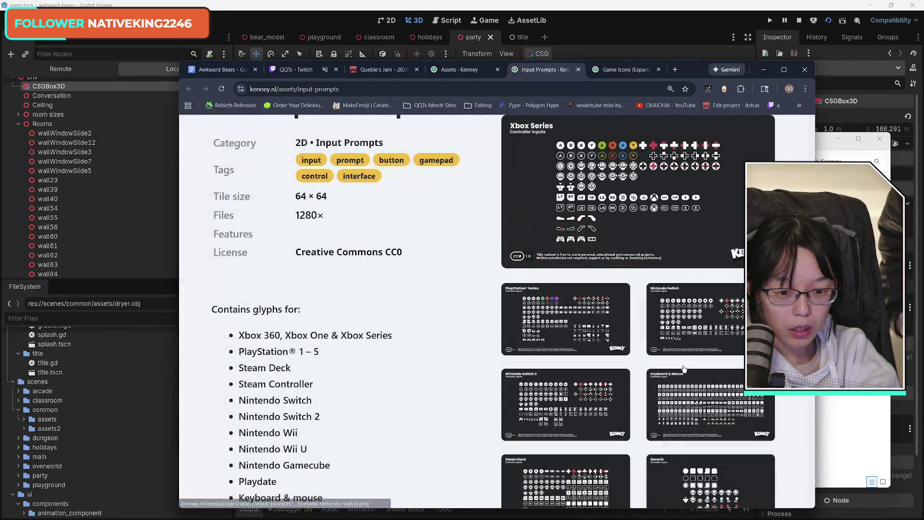
scroll(683, 369, down, 1)
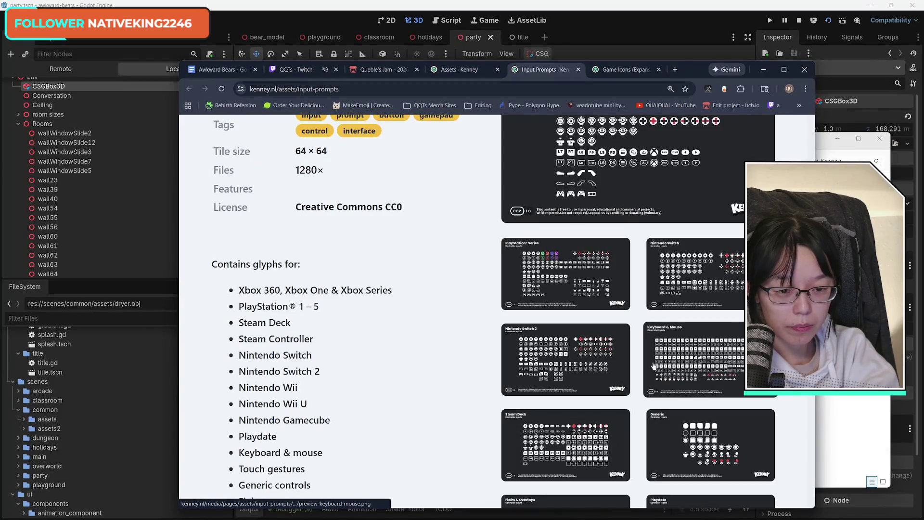
scroll(590, 275, up, 3)
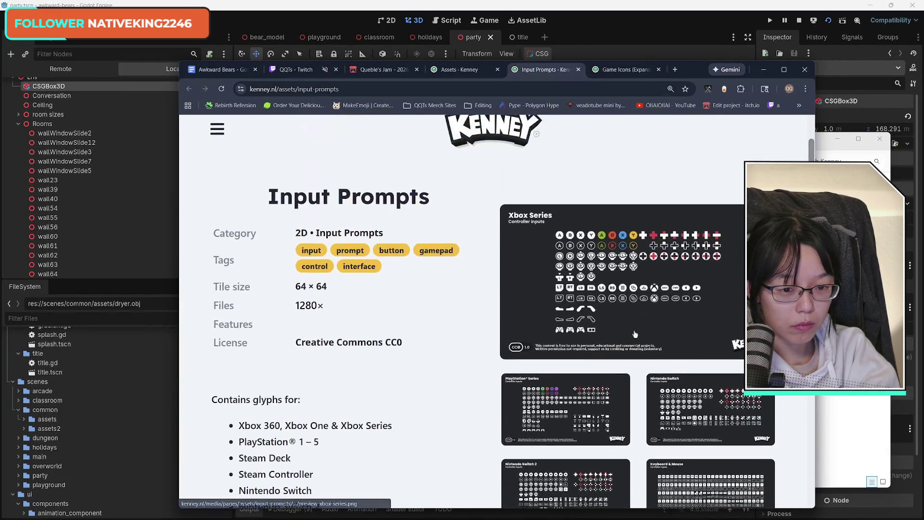
scroll(485, 383, down, 3)
scroll(483, 380, down, 6)
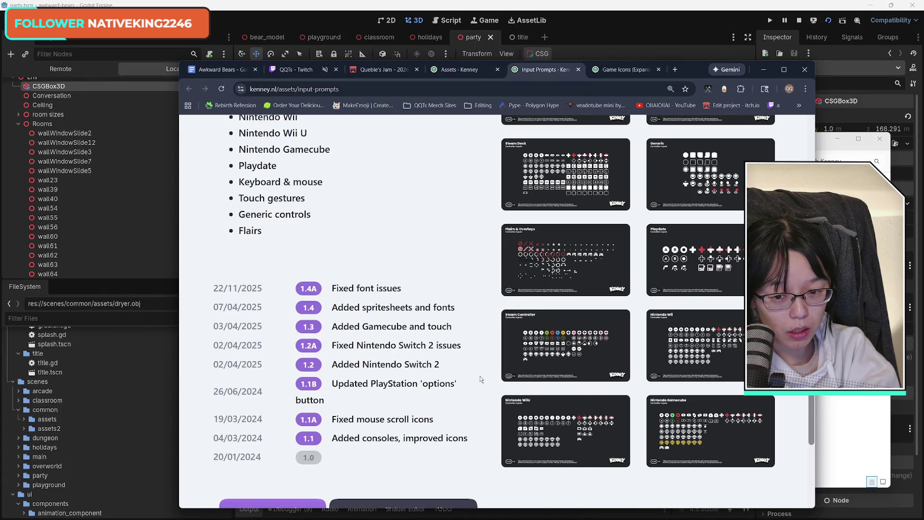
drag(348, 288, 398, 288)
click(392, 289)
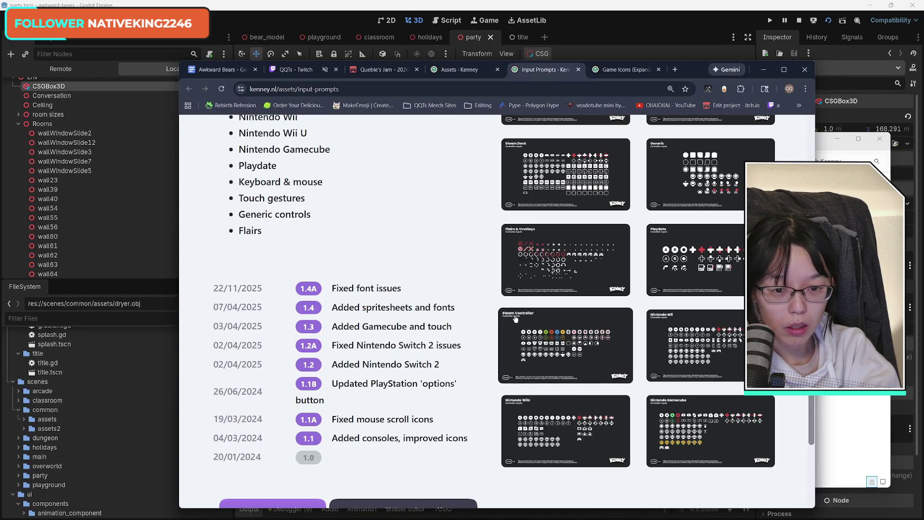
click(573, 269)
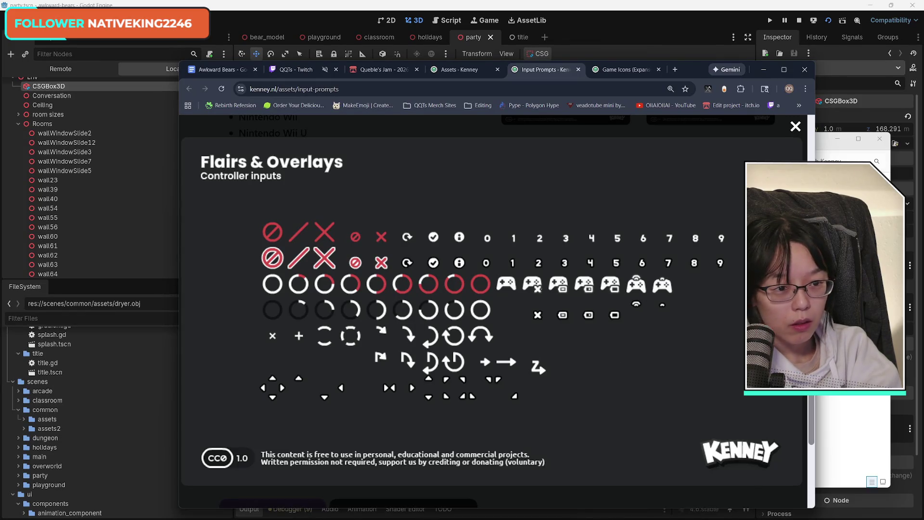
- Close the Flairs & Overlays preview and look over the Nintendo Wii and Wii U sheets
mouse_move(690, 75)
mouse_down()
mouse_move(425, 61)
mouse_move(676, 69)
mouse_up()
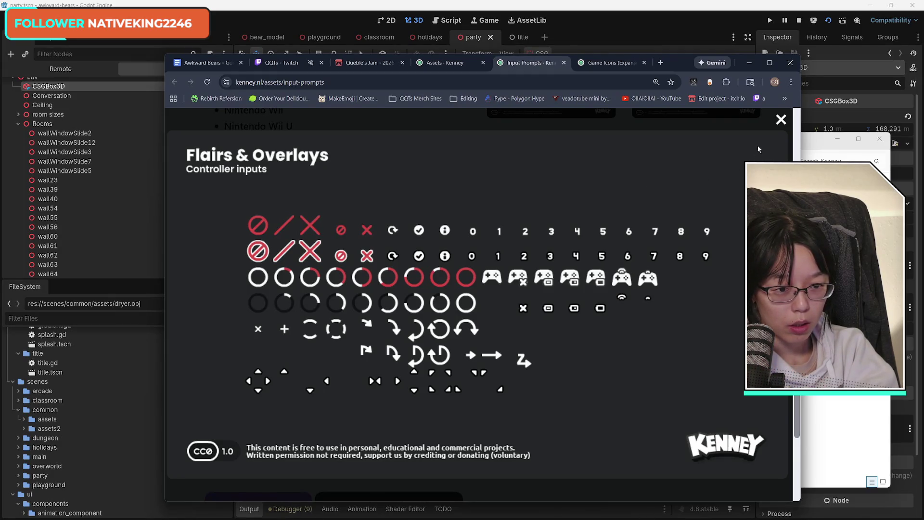
click(781, 119)
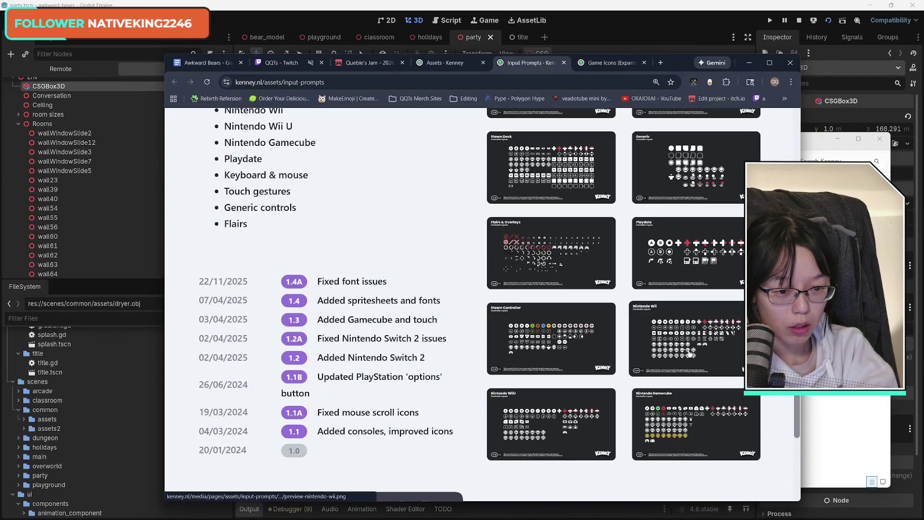
click(674, 345)
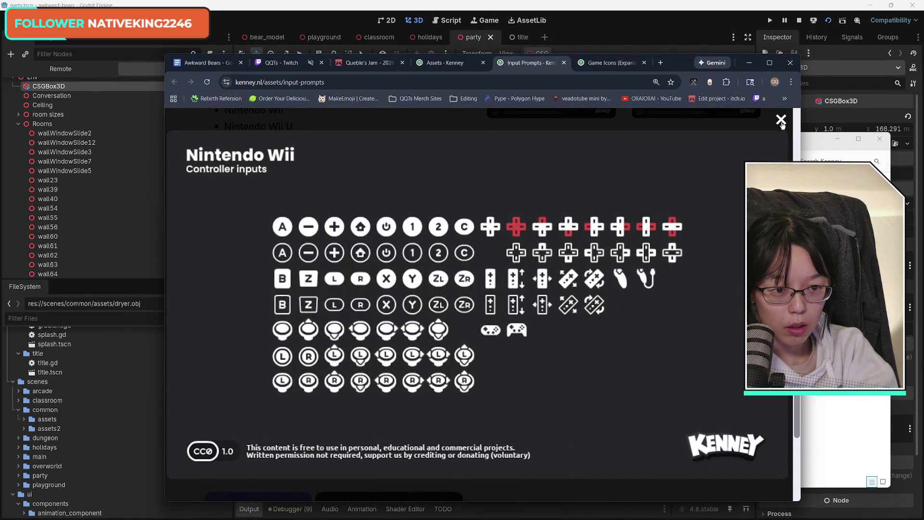
click(780, 119)
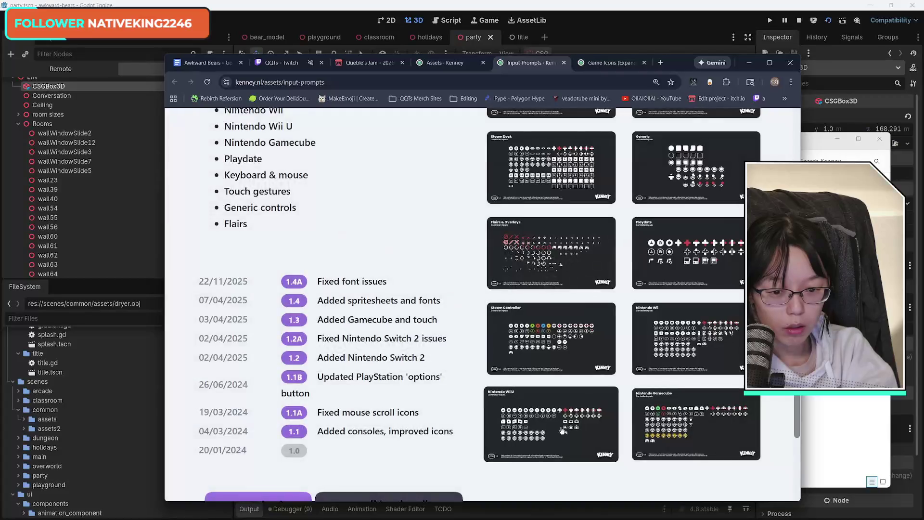
click(549, 422)
click(780, 120)
- Preview the Gamecube and Playdate sheets, then enlarge the Generic controls sheet
click(632, 421)
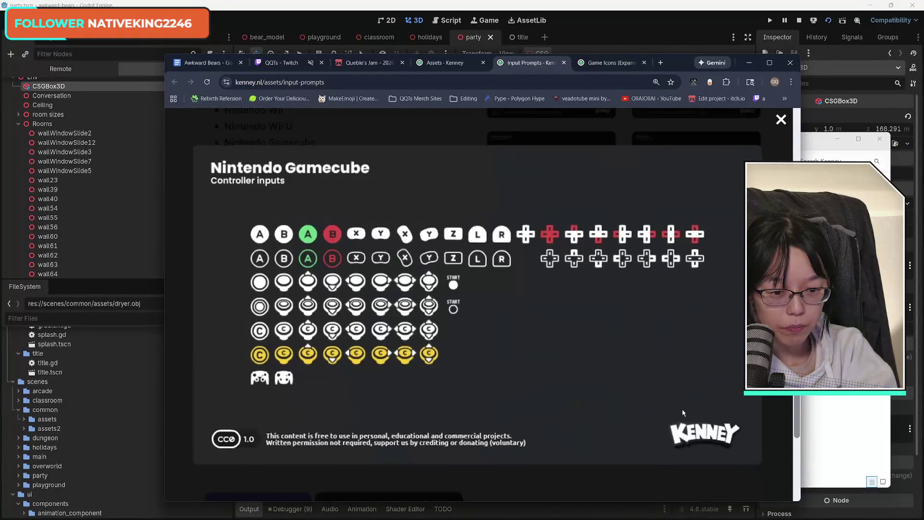
click(780, 119)
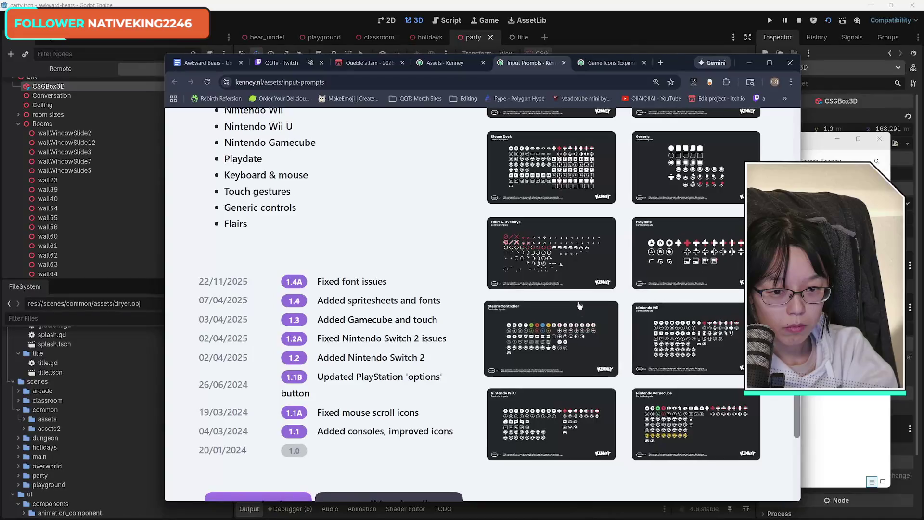
click(679, 259)
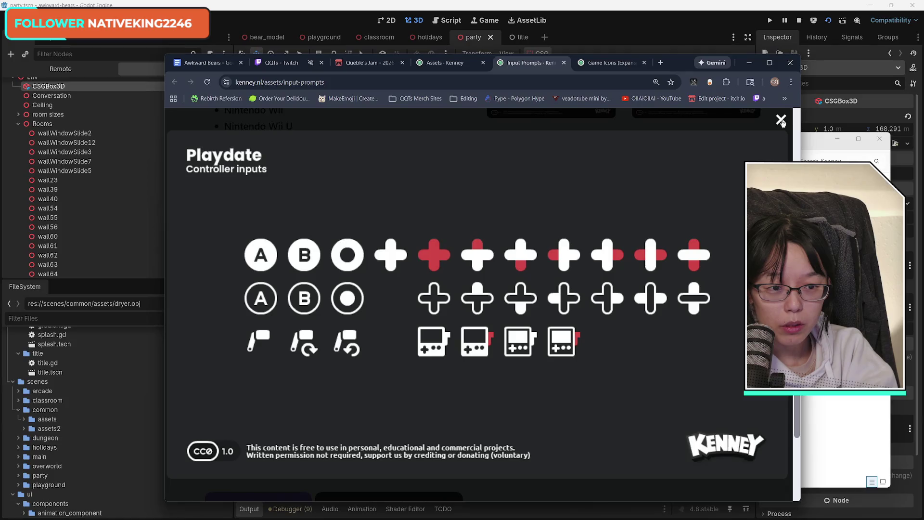
click(780, 120)
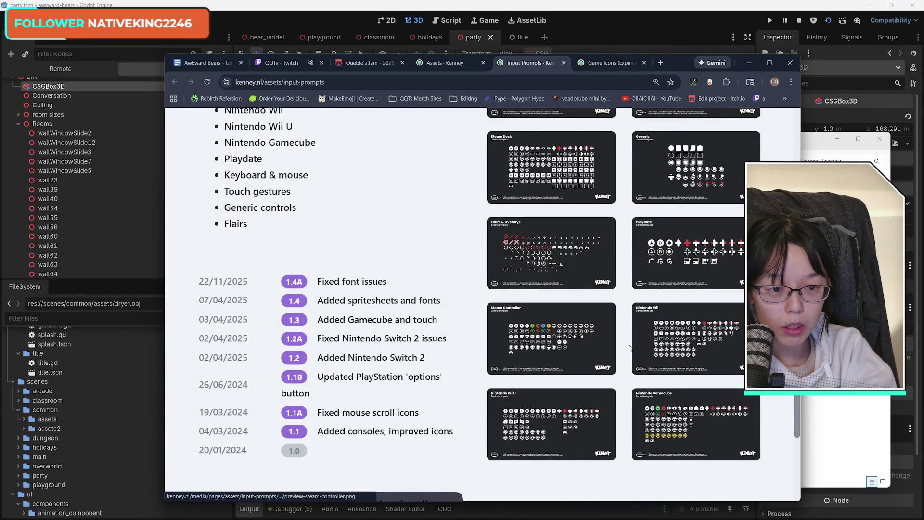
scroll(630, 348, up, 3)
click(692, 248)
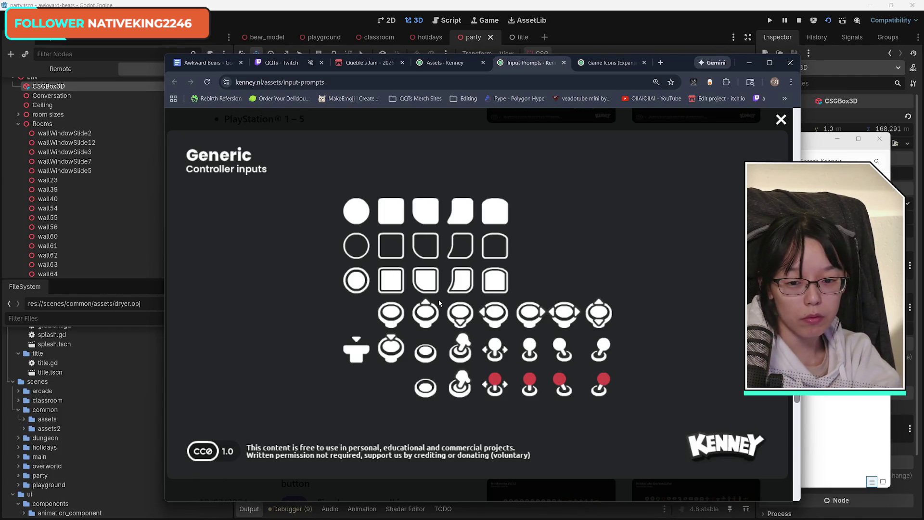
- Close the Generic sheet and re-preview the Flairs & Overlays and Keyboard & Mouse sheets
click(780, 122)
click(607, 372)
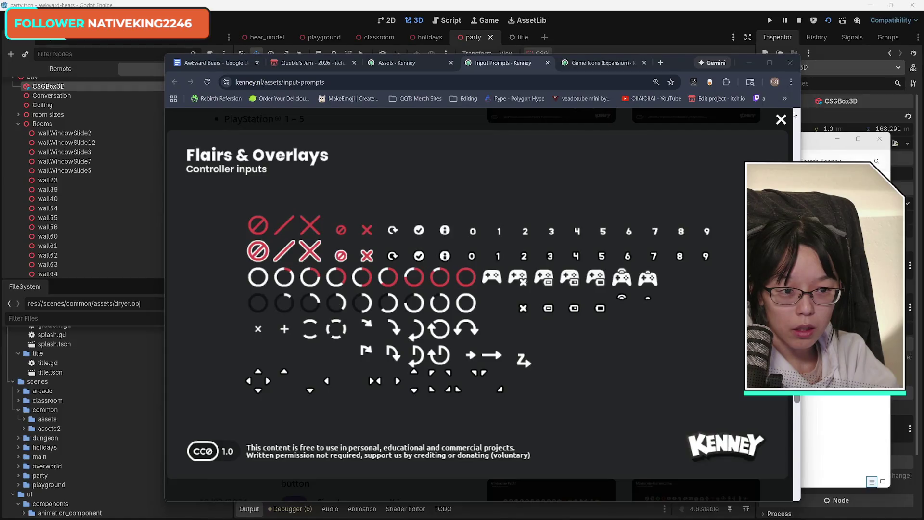
click(781, 119)
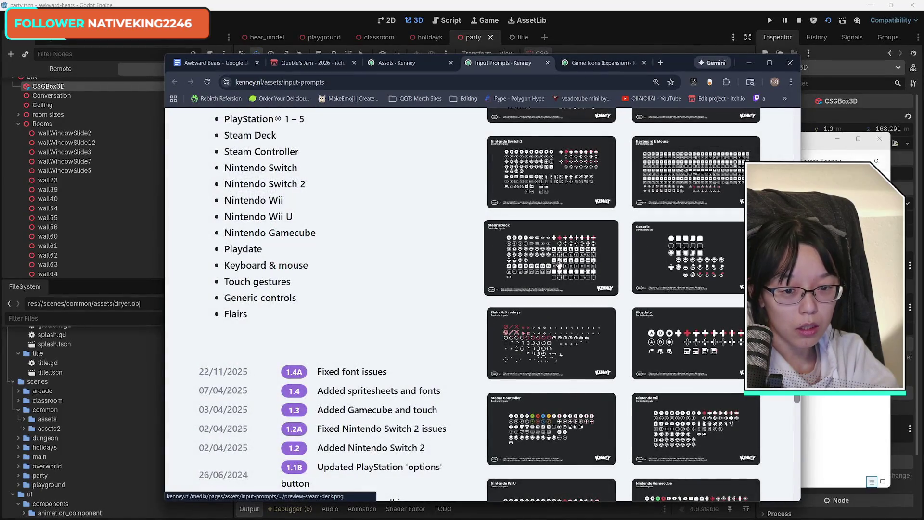
scroll(558, 264, up, 3)
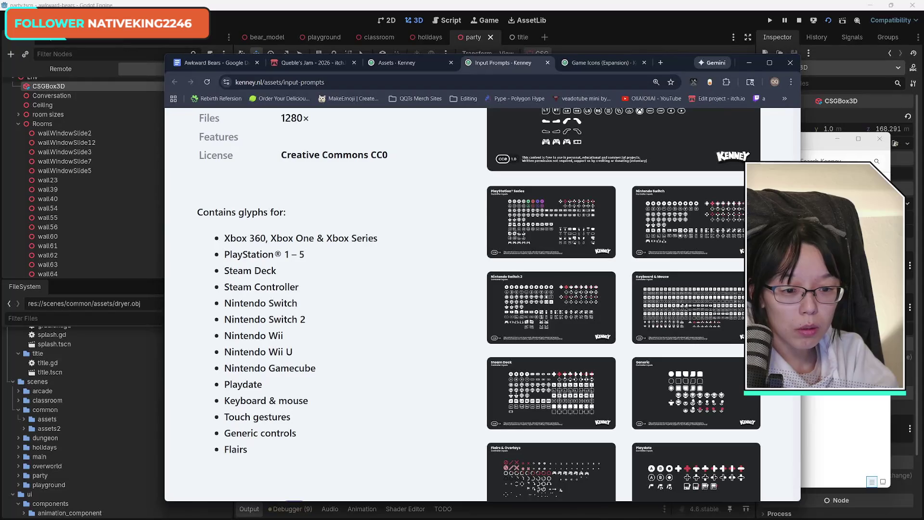
click(730, 330)
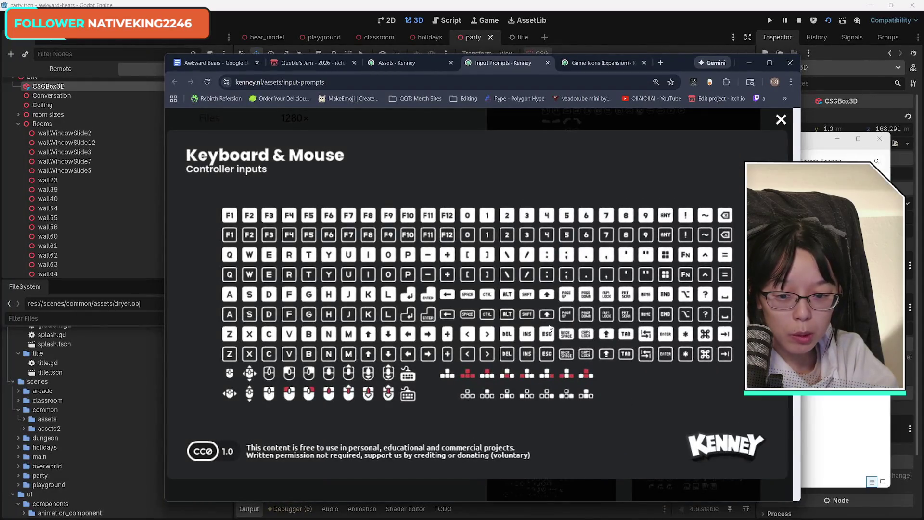
click(781, 120)
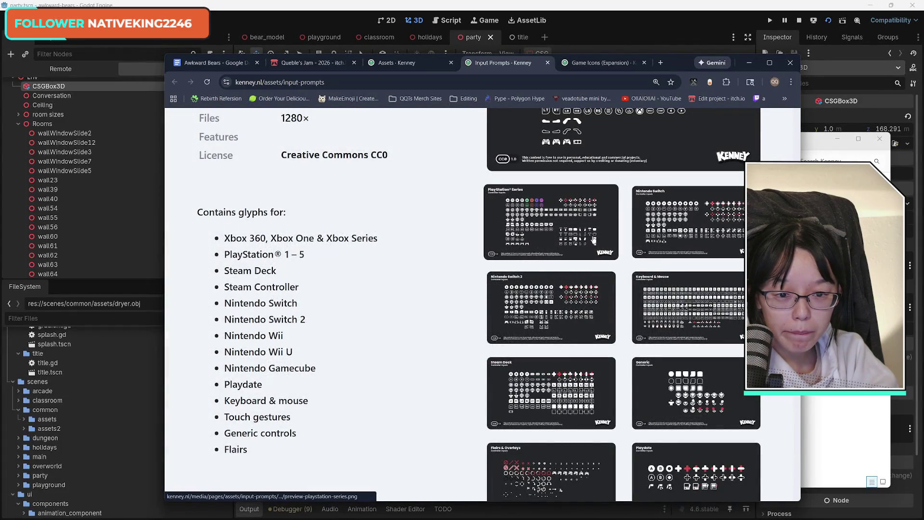
- Preview the Xbox Series, Playdate and Nintendo Gamecube glyph sheets full size, closing each
scroll(597, 250, up, 5)
click(626, 283)
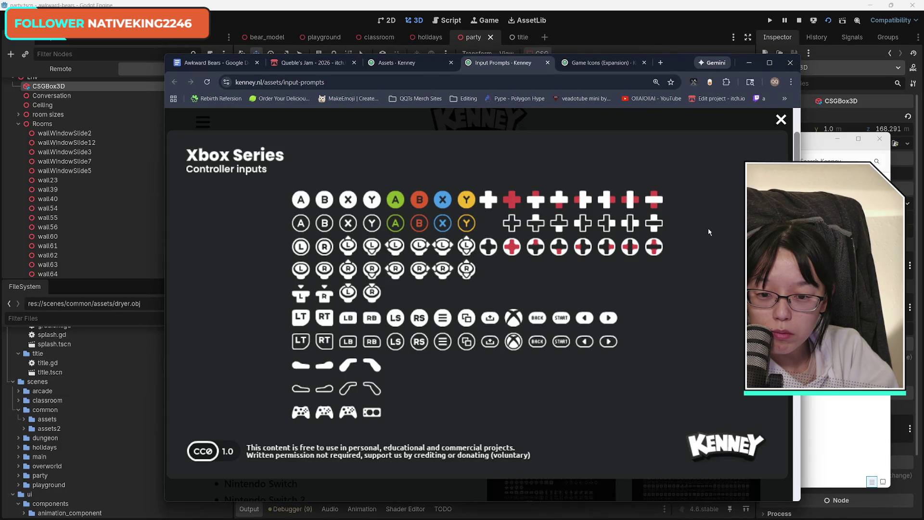
click(781, 120)
scroll(481, 304, down, 4)
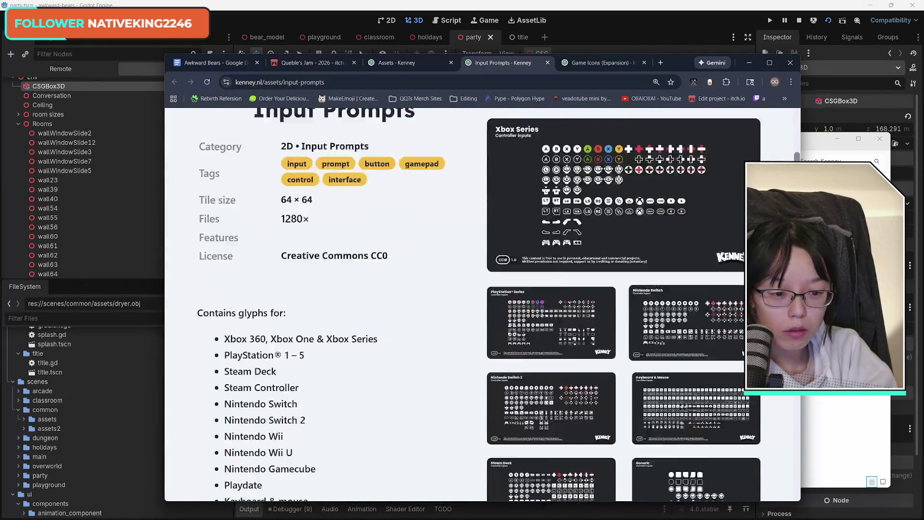
scroll(778, 400, down, 4)
click(701, 311)
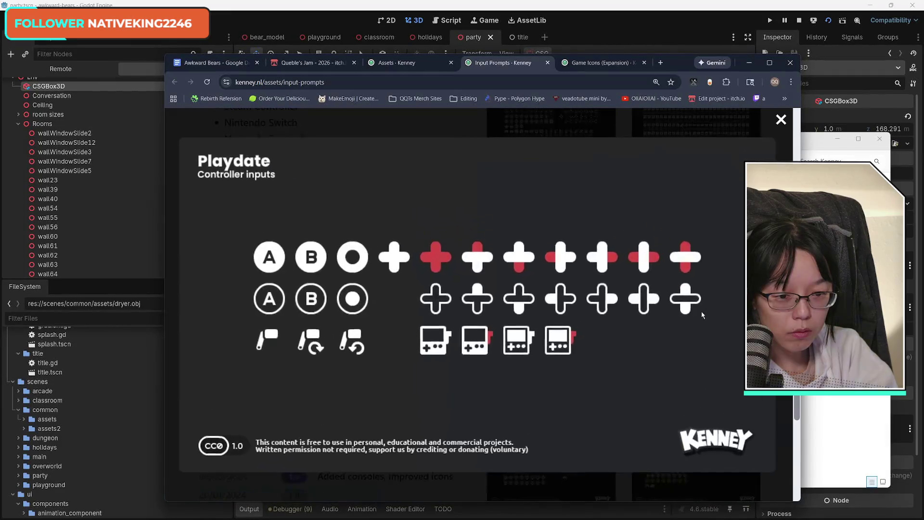
click(780, 381)
scroll(781, 400, down, 3)
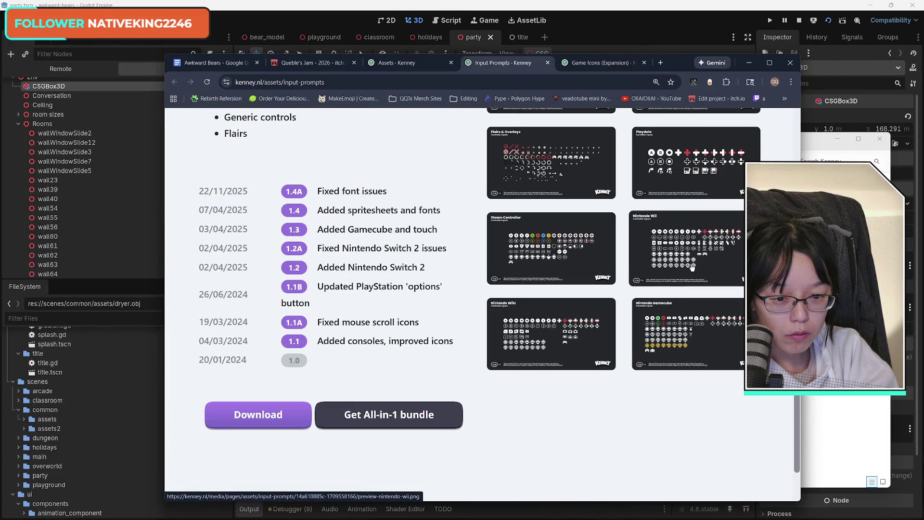
click(688, 332)
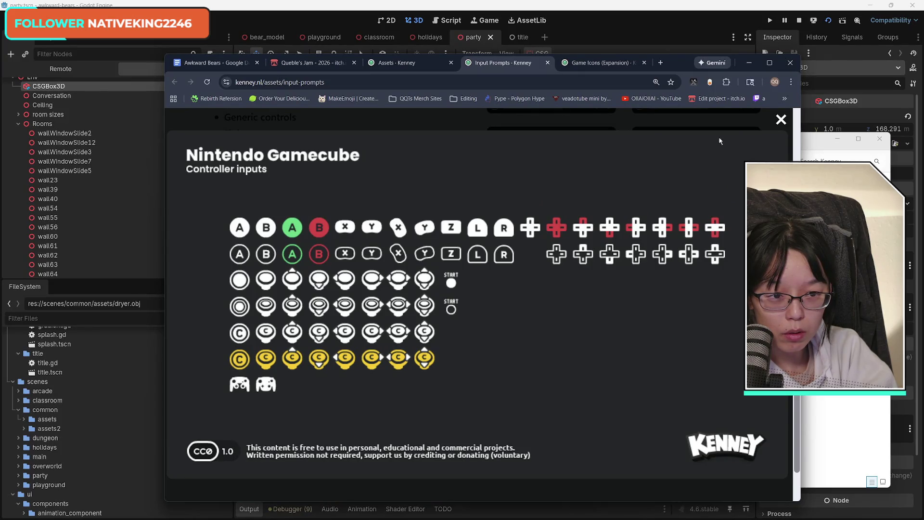
key(Escape)
- Close the Input Prompts and Game Icons (Expansion) tabs in Chrome
scroll(750, 424, up, 5)
scroll(750, 425, up, 5)
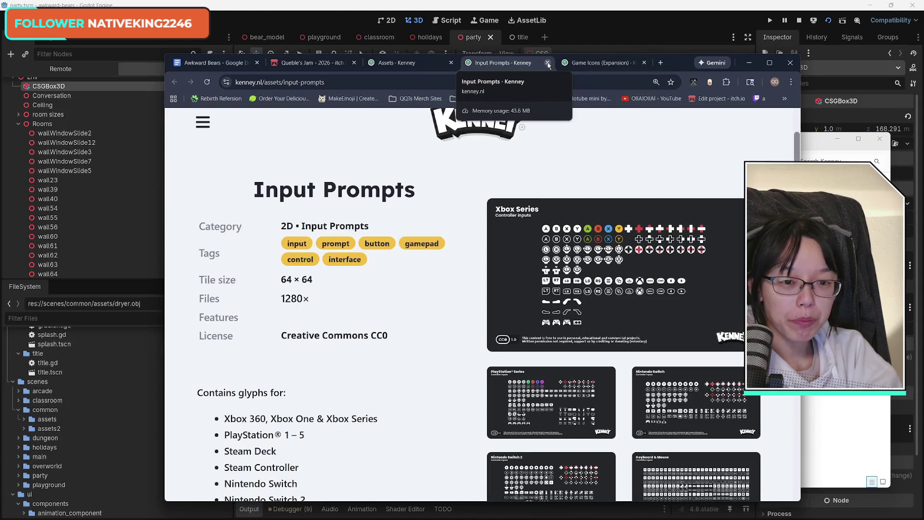
click(548, 64)
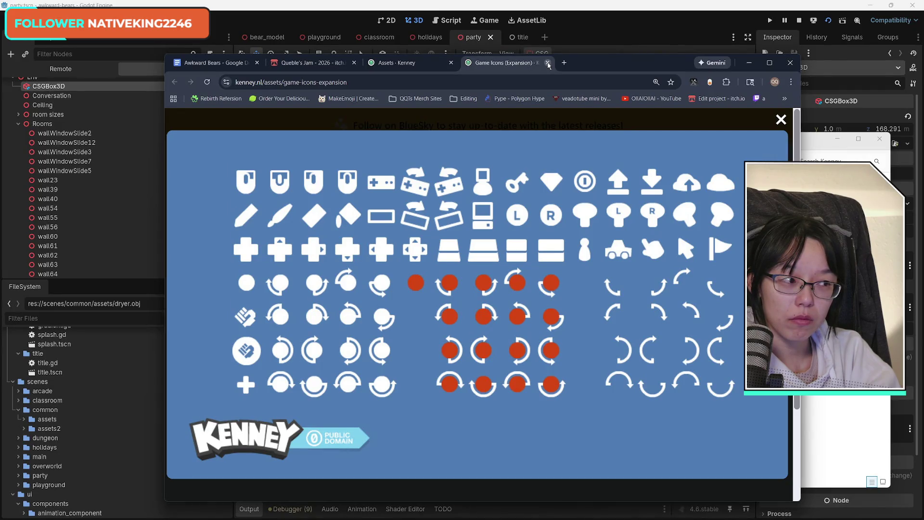
click(548, 63)
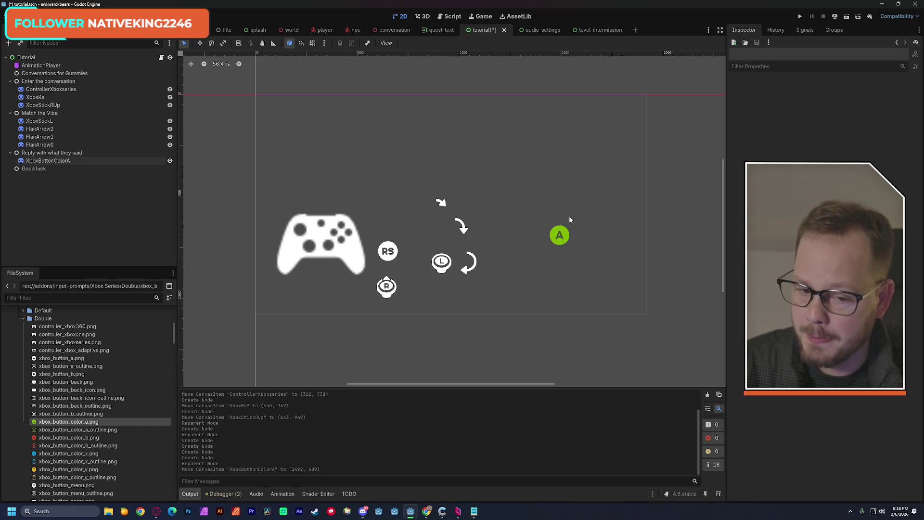
click(30, 169)
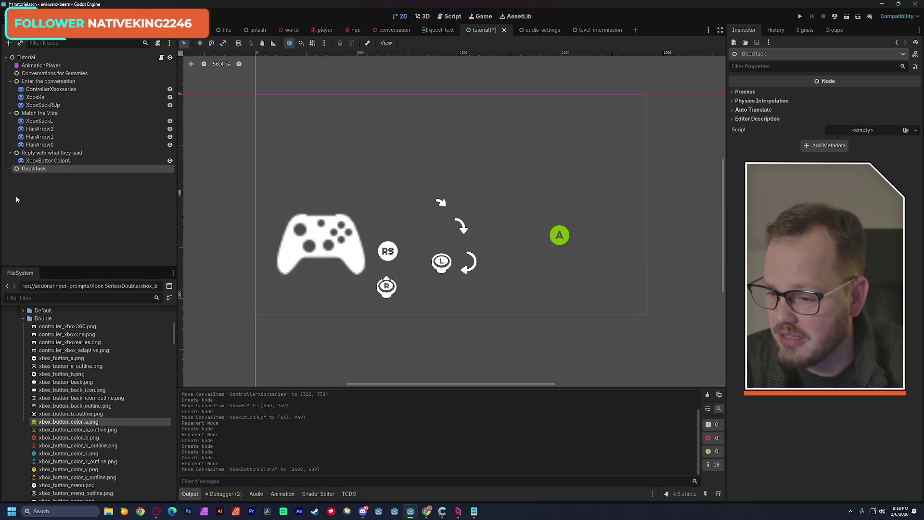
click(50, 153)
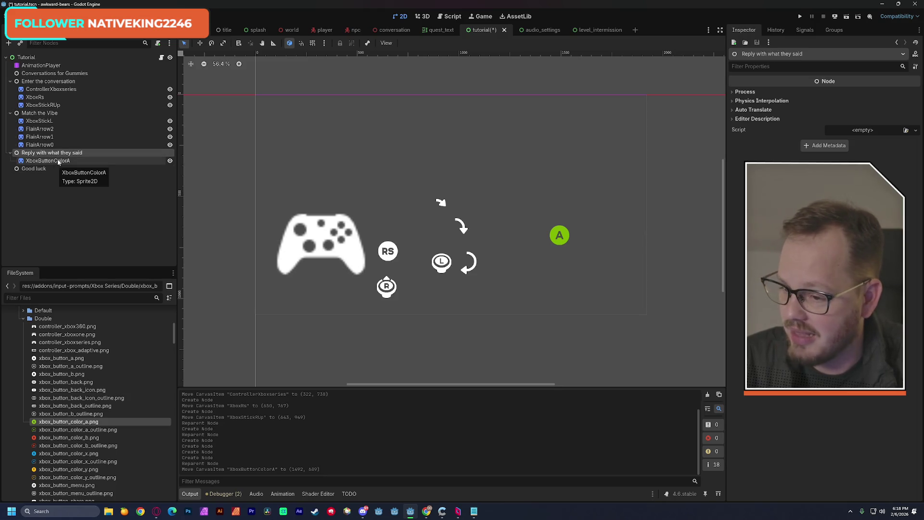
click(51, 169)
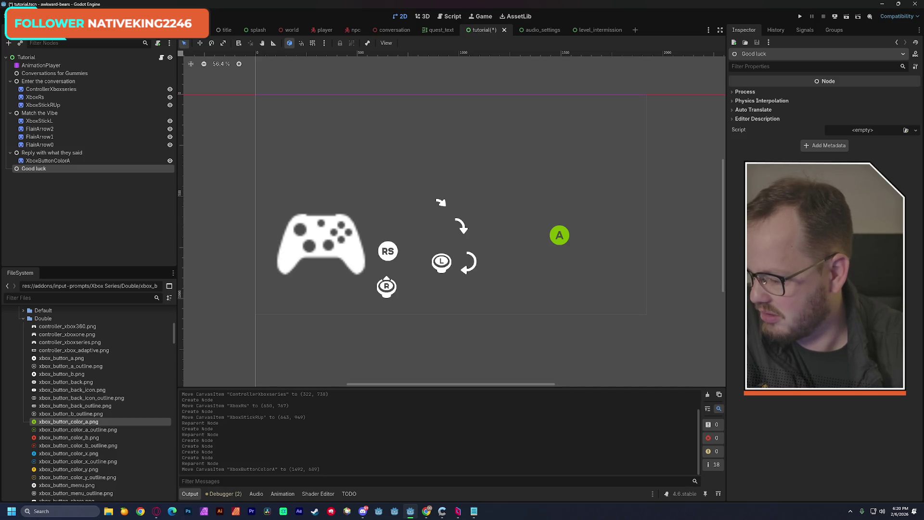
key(alt+Tab)
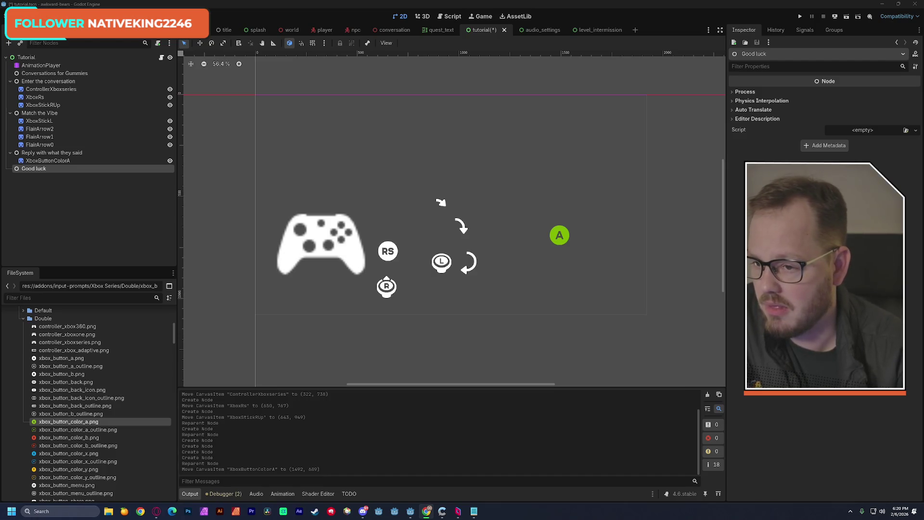
- Save tutorial.tscn with Ctrl+S in Godot, then return focus to the editor
key(alt+Tab)
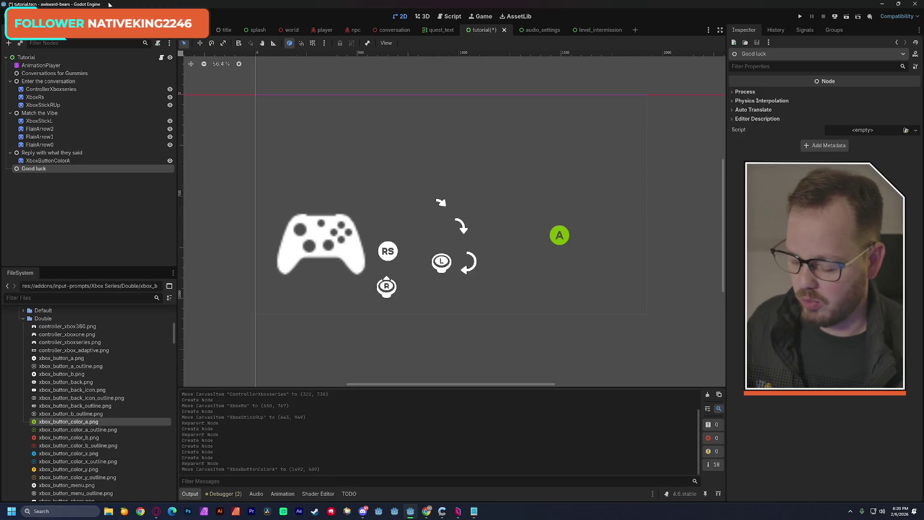
key(ctrl+s)
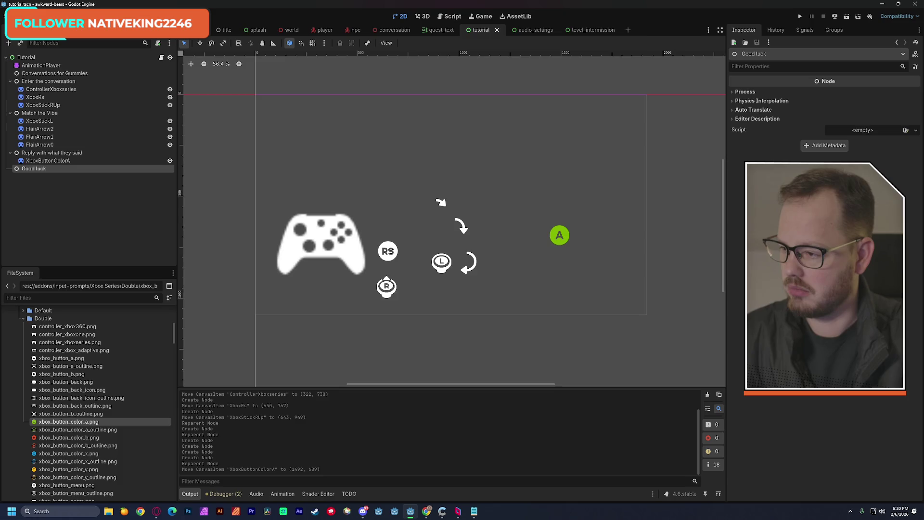
key(alt+Tab)
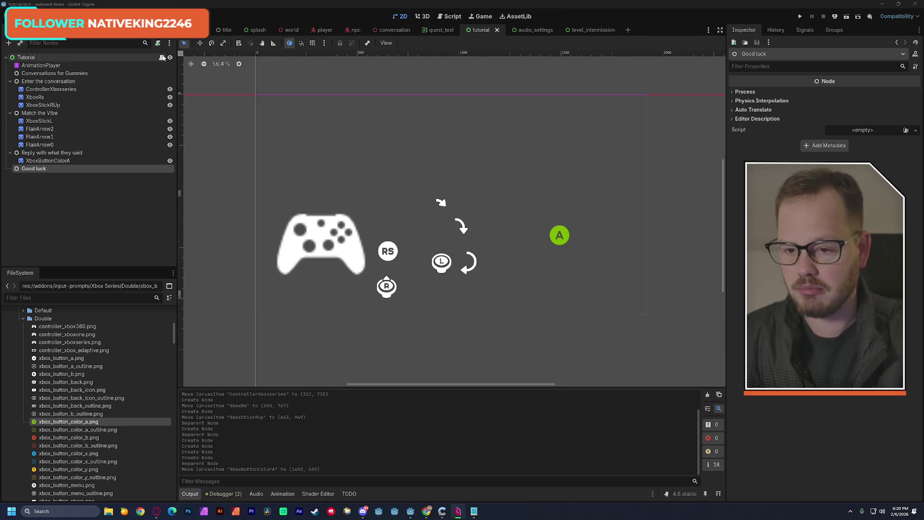
click(259, 5)
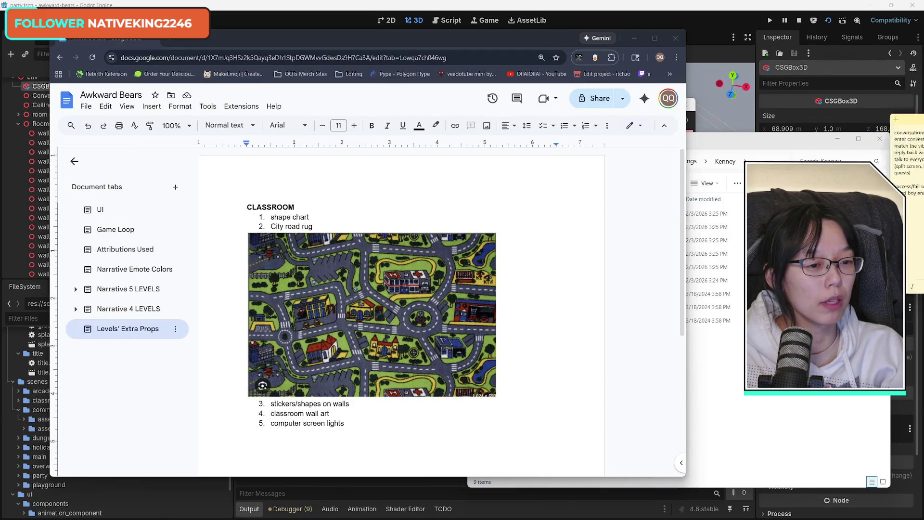
- Move the tutorial-flow sticky note over the Awkward Bears design doc
mouse_move(684, 146)
mouse_down()
mouse_move(635, 146)
mouse_move(645, 146)
mouse_up()
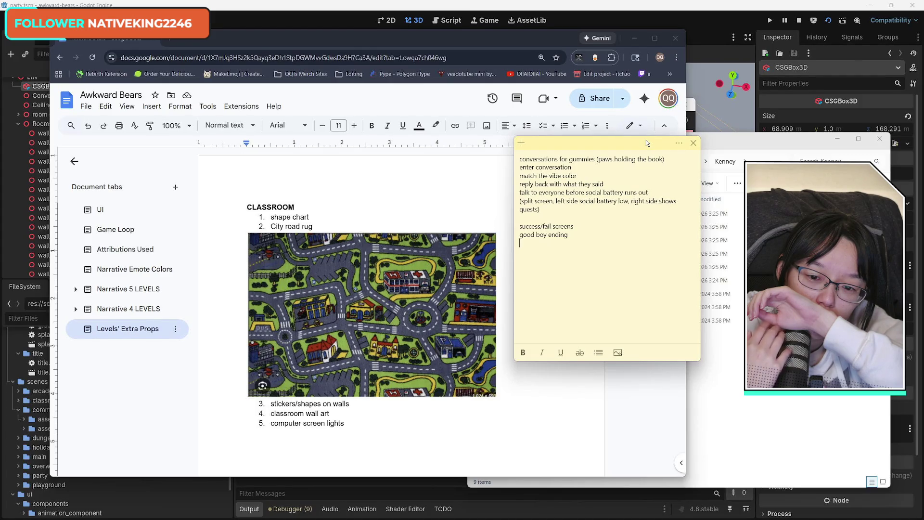
key(Return)
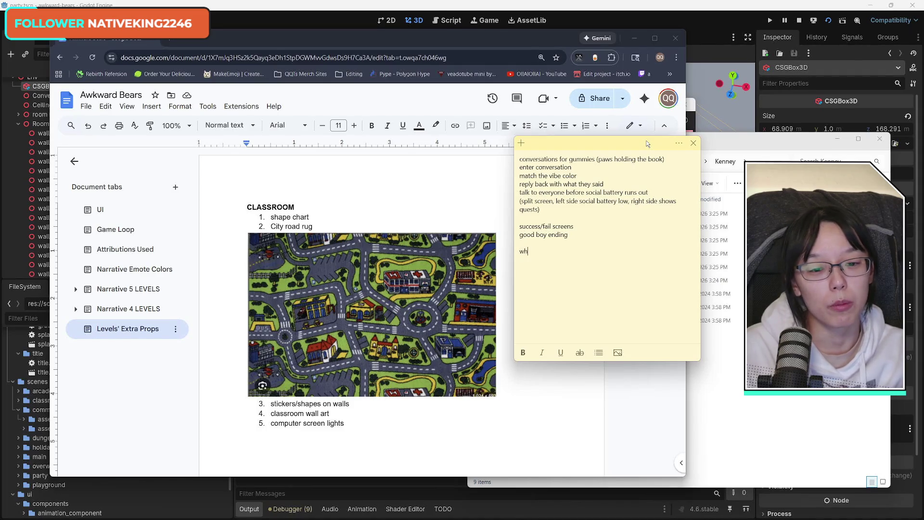
key(BackSpace)
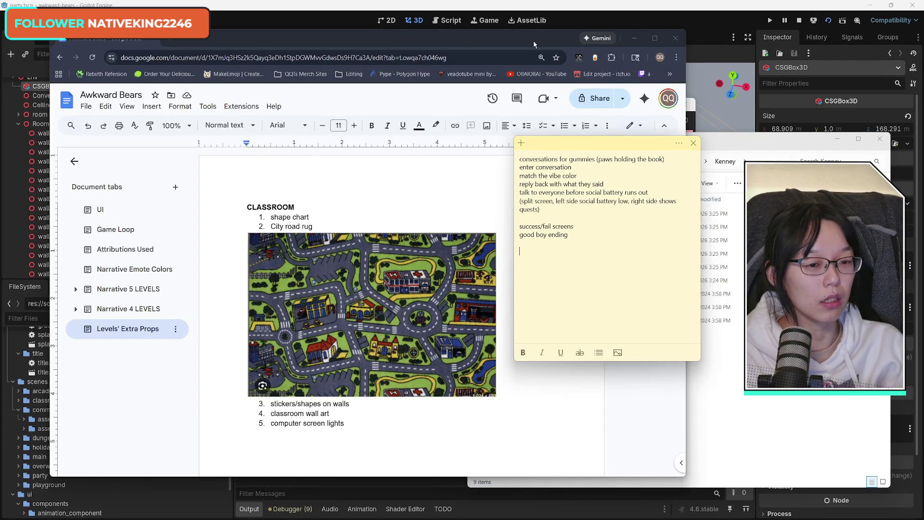
click(759, 148)
- Orbit and zoom the 3D viewport in on the white puppy in the blue-tiled hallway
key(alt+Tab)
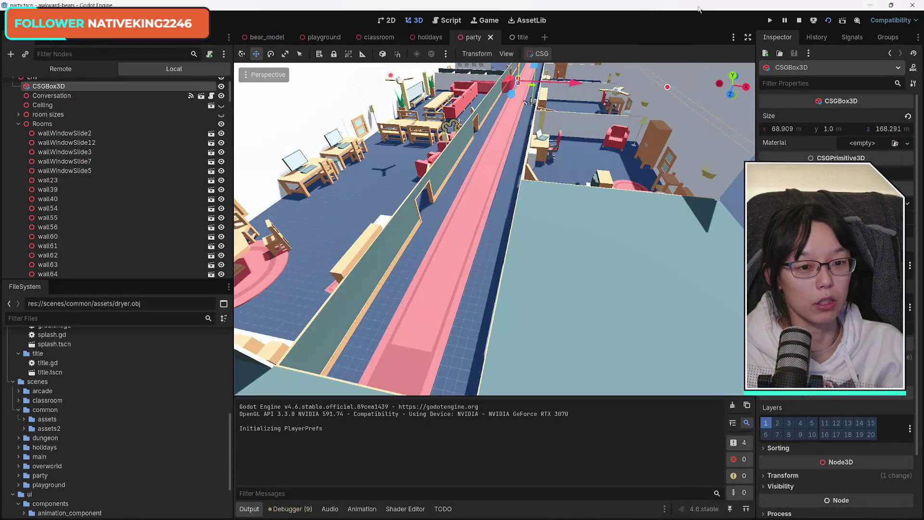
mouse_move(529, 236)
mouse_down()
mouse_move(529, 171)
mouse_move(529, 222)
mouse_move(575, 173)
mouse_move(578, 193)
mouse_move(563, 193)
mouse_move(573, 177)
mouse_up()
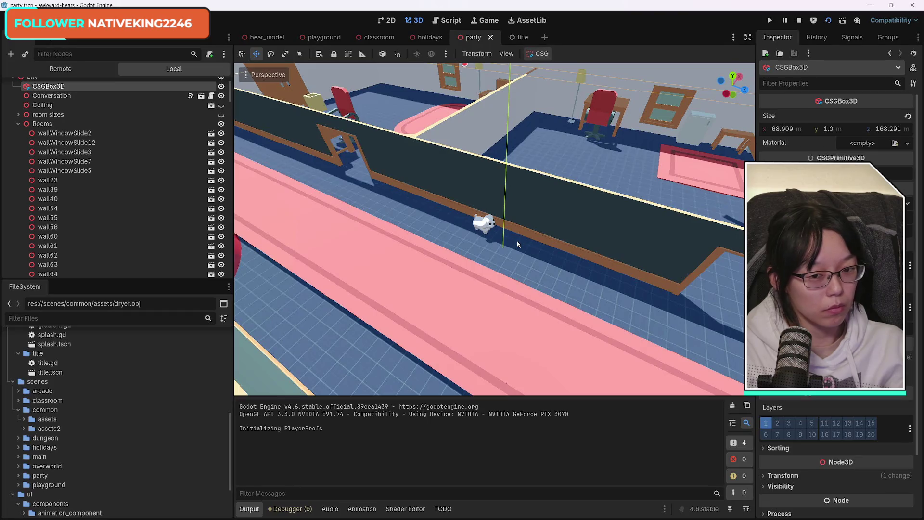
scroll(518, 244, up, 2)
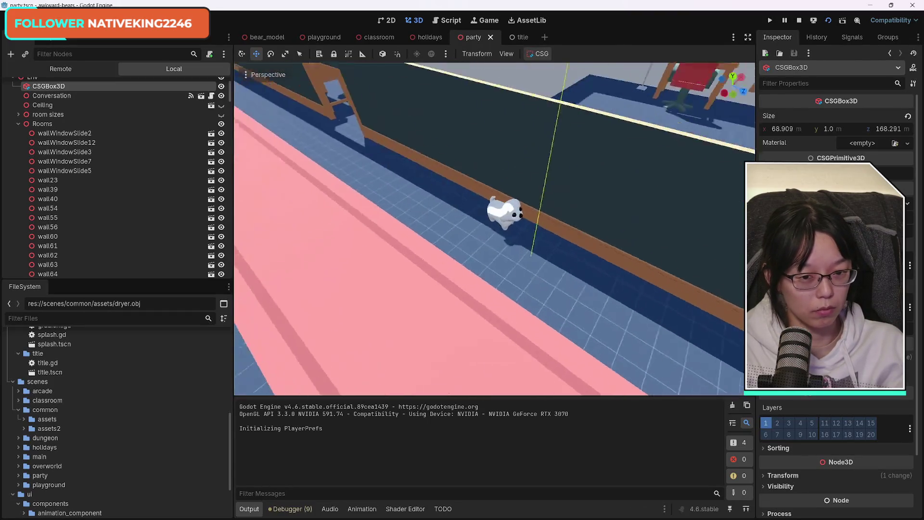
scroll(494, 229, up, 5)
drag(495, 229, 294, 224)
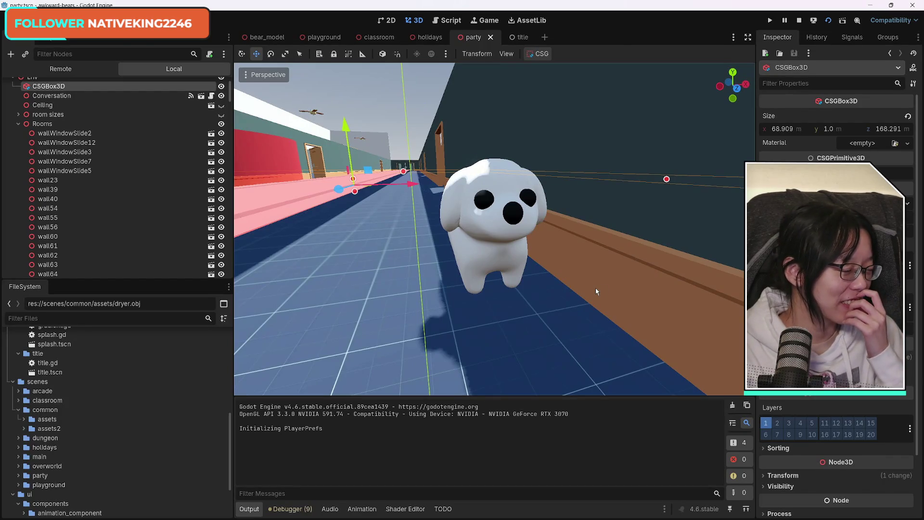
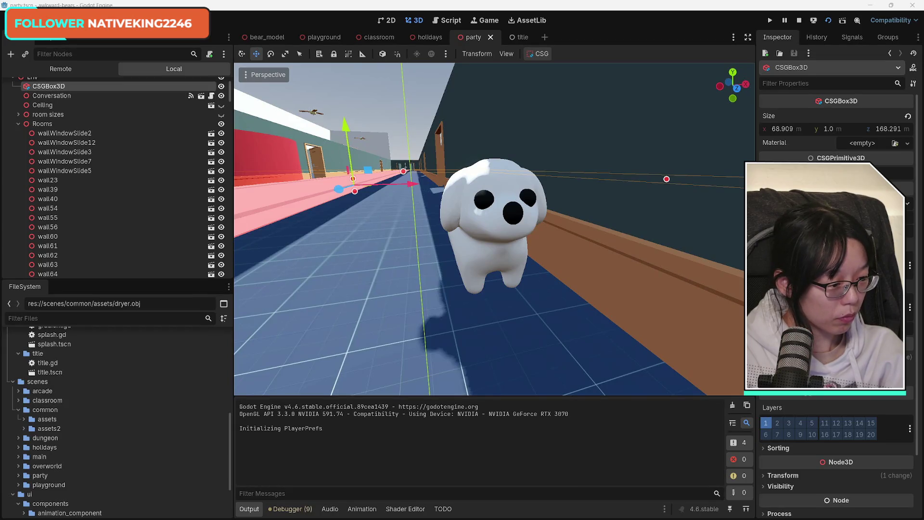
- Show the game-plan sticky note and position it over Godot's 3D view of the dog
key(alt+Tab)
drag(601, 147, 630, 153)
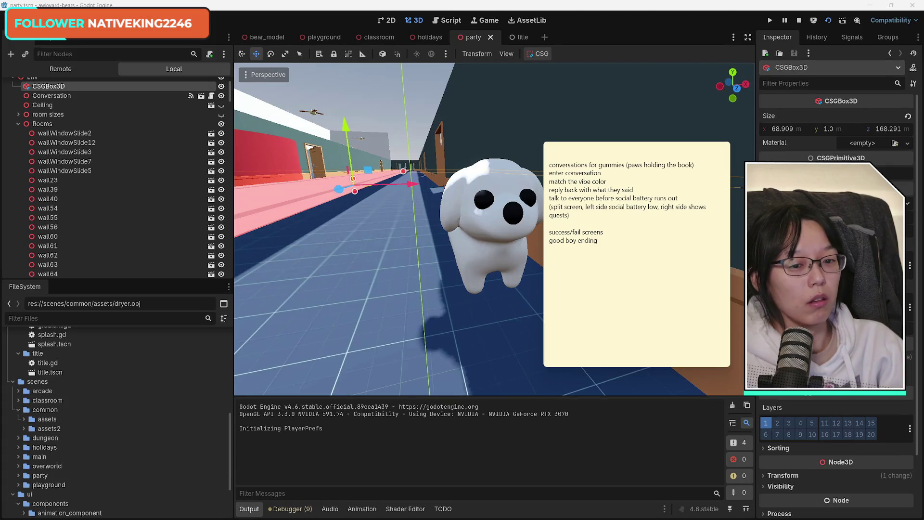
click(613, 234)
- Insert a blank line above 'good boy ending' in the plan note
key(Down)
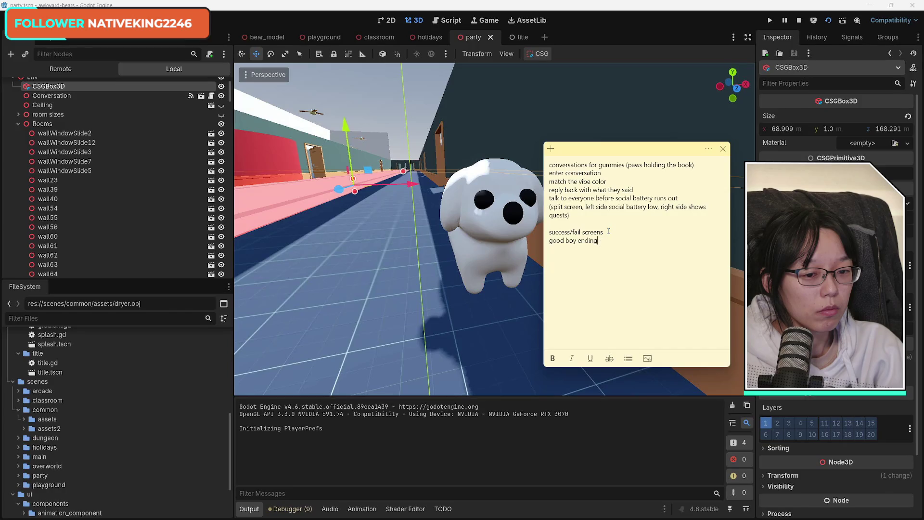
key(Home)
key(Return)
key(Return)
key(End)
key(Return)
key(Return)
key(Up)
key(Up)
key(Up)
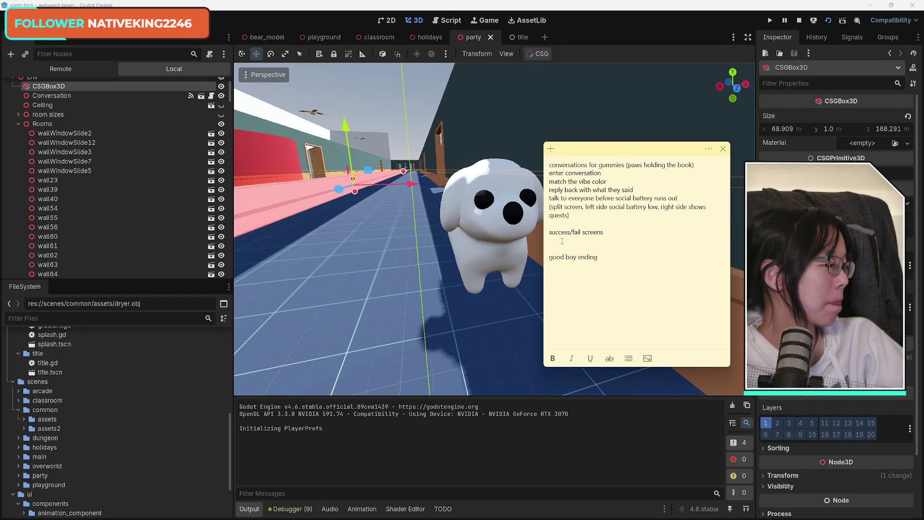
- Start a 'bubble bath happy' line directly under 'success/fail screens'
click(559, 248)
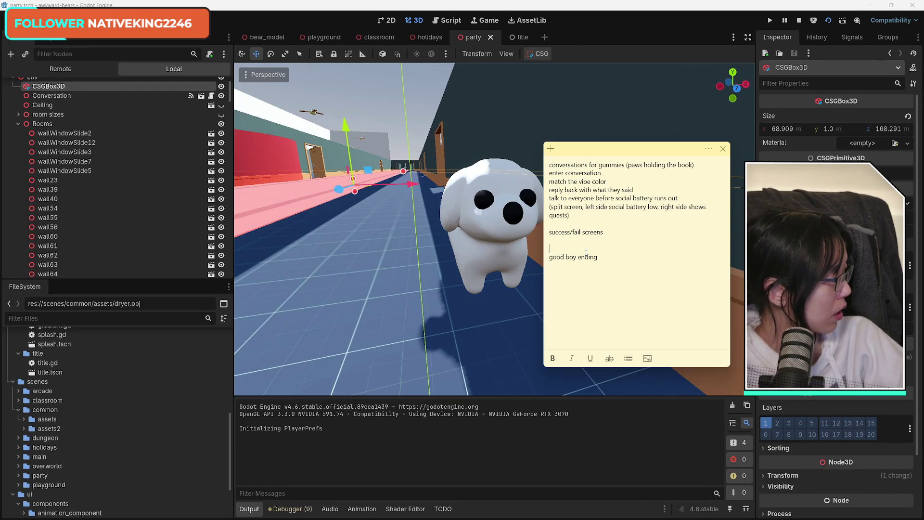
key(Up)
click(564, 249)
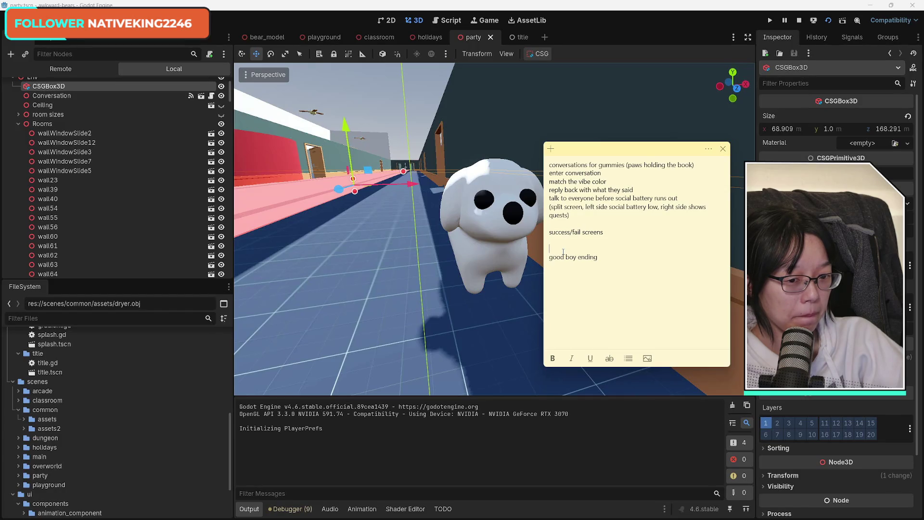
click(562, 239)
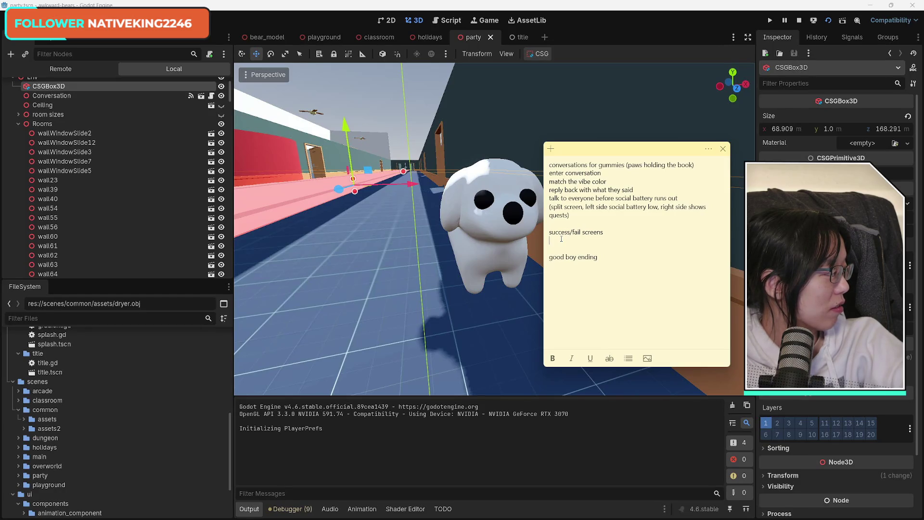
text(bubb)
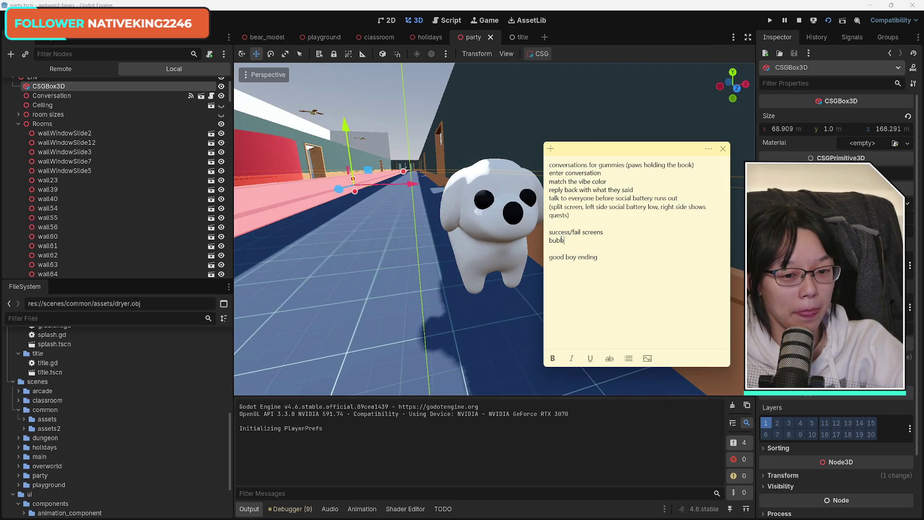
text(le bath happy)
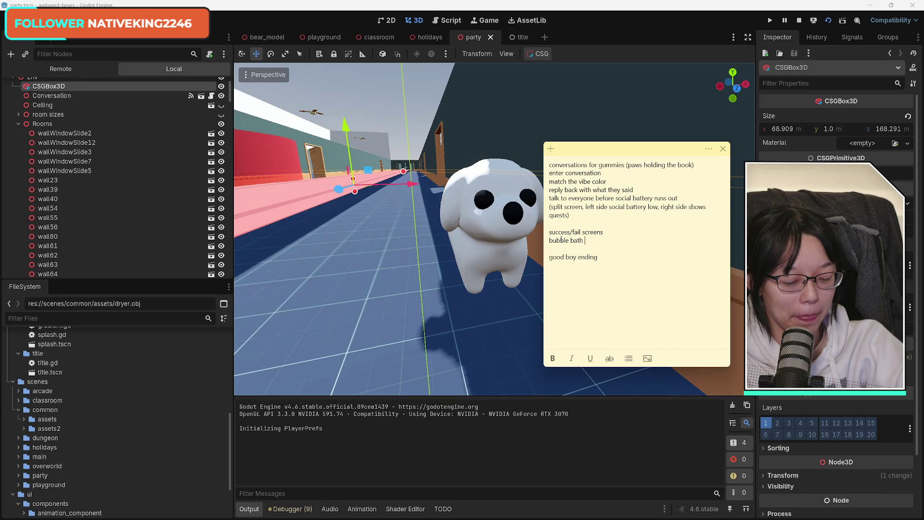
- Add 'blanket burrito sad' as the outcome line below 'bubble bath happy'
key(Return)
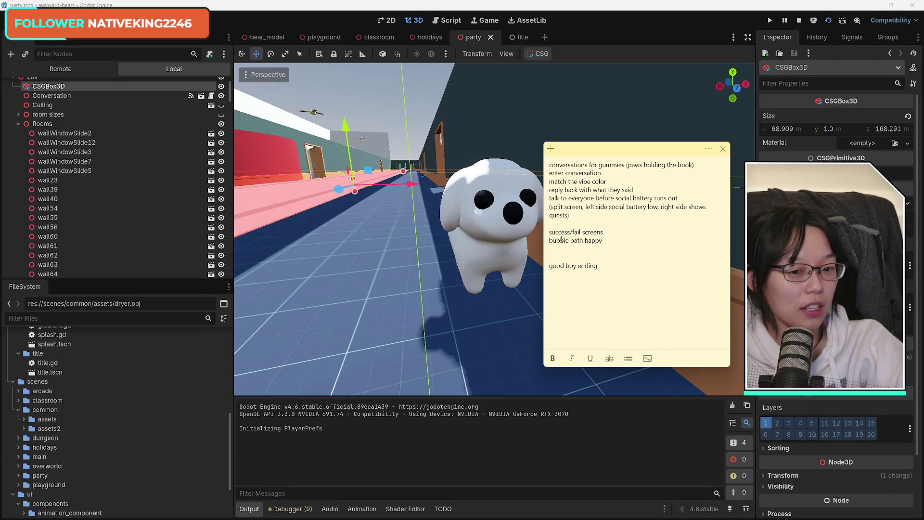
text(blanket)
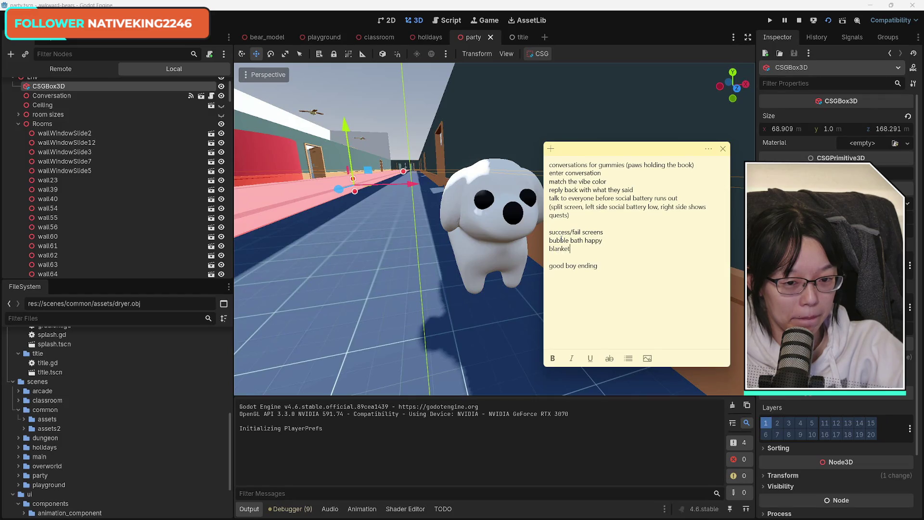
text( burritos)
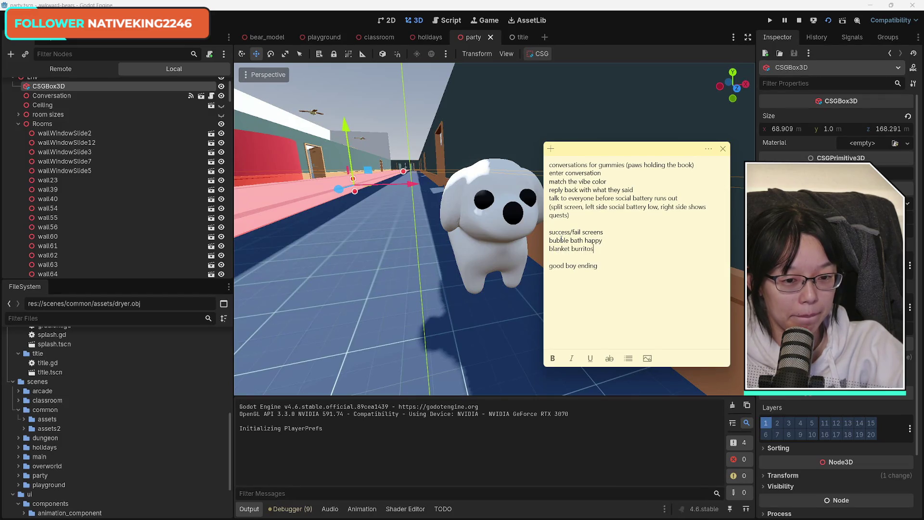
key(BackSpace)
text(sad)
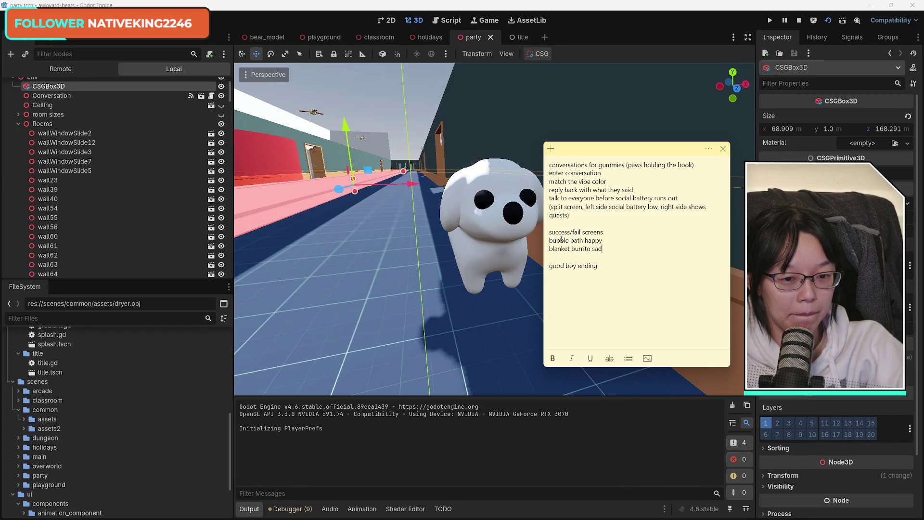
key(Return)
key(Delete)
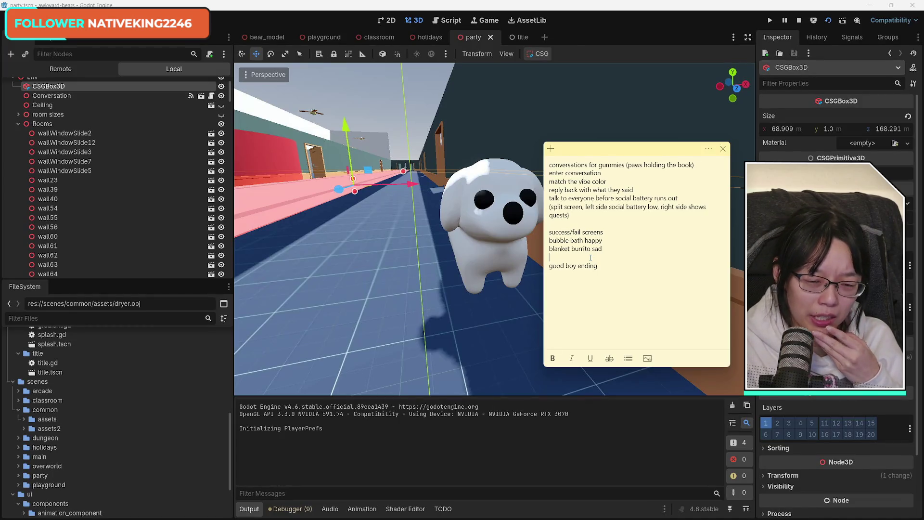
key(Down)
key(Down)
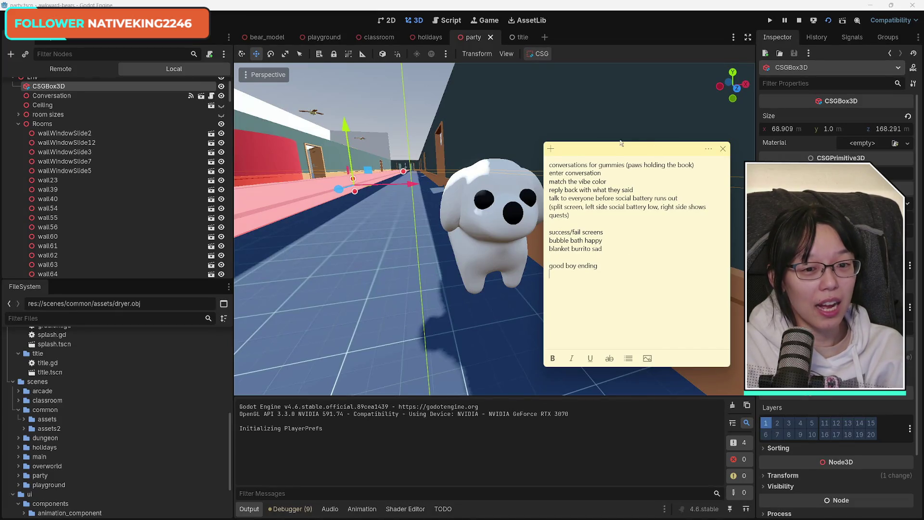
click(621, 139)
- Fly the camera along the corridor to a close-up of the white dog by the wall
key(w)
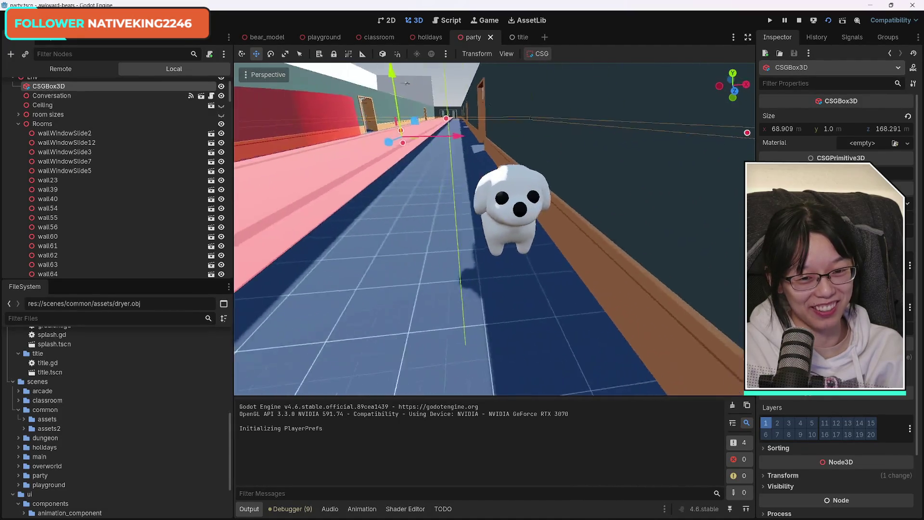
key(w)
key(a)
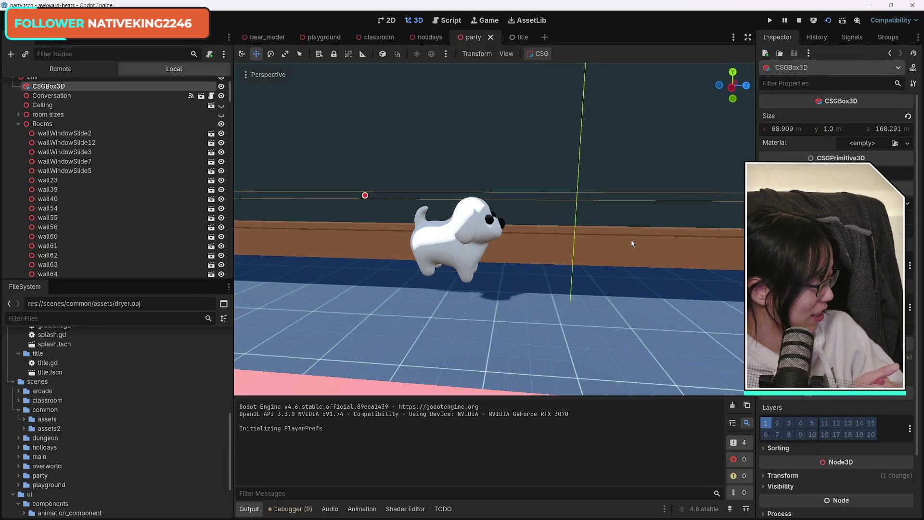
drag(630, 262, 539, 255)
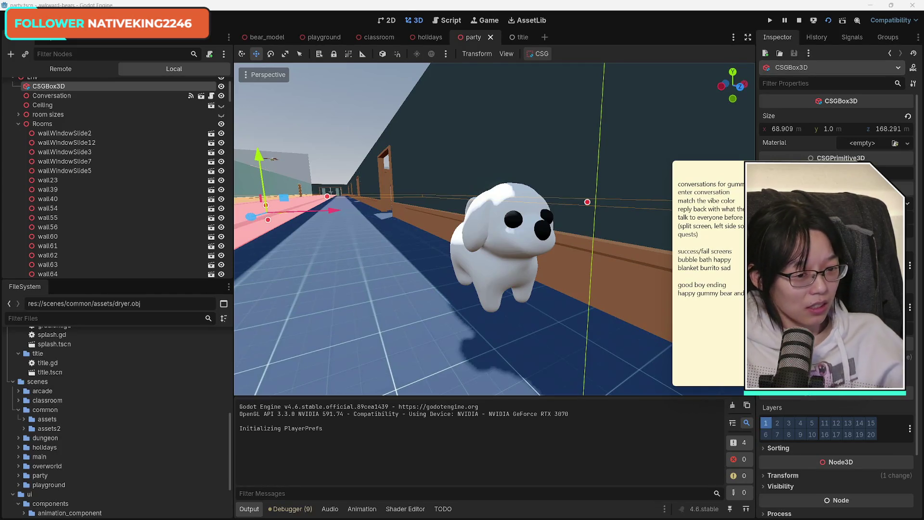
click(705, 277)
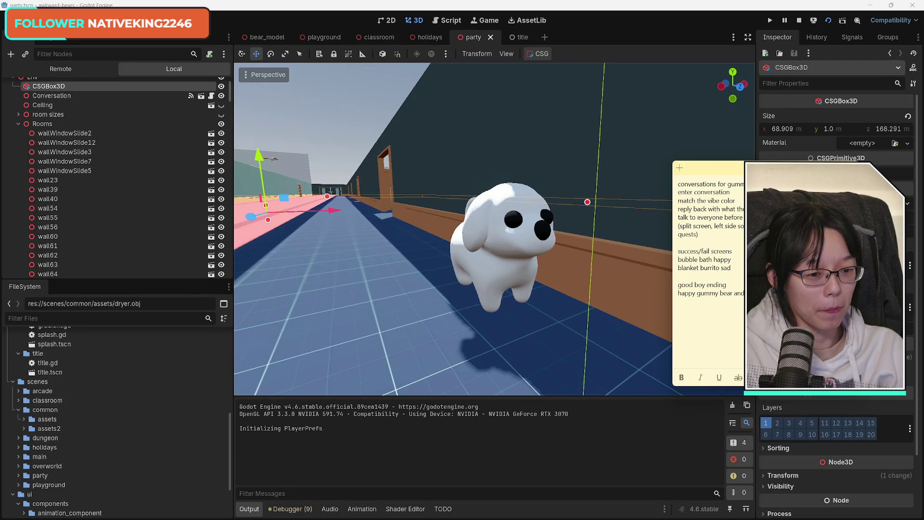
- Add two blank lines after the 'good boy ending' section of the plan
key(Return)
key(Return)
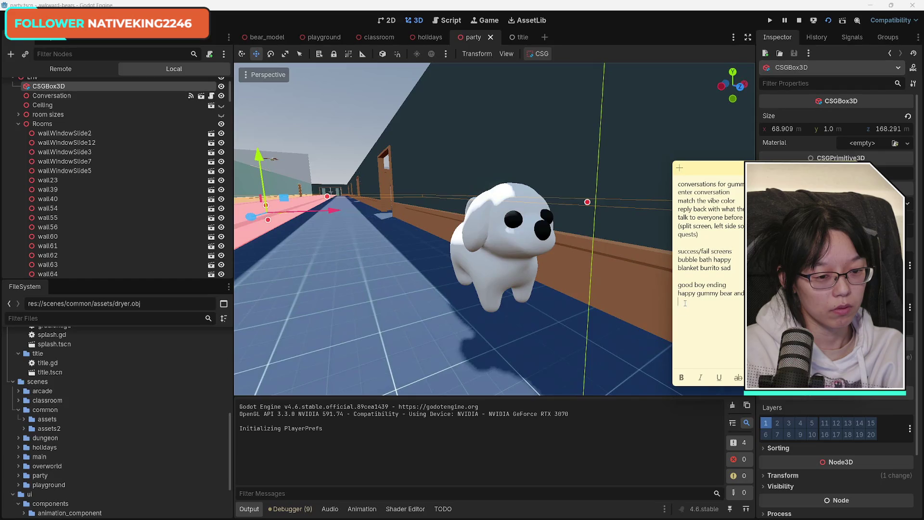
key(Return)
key(Return)
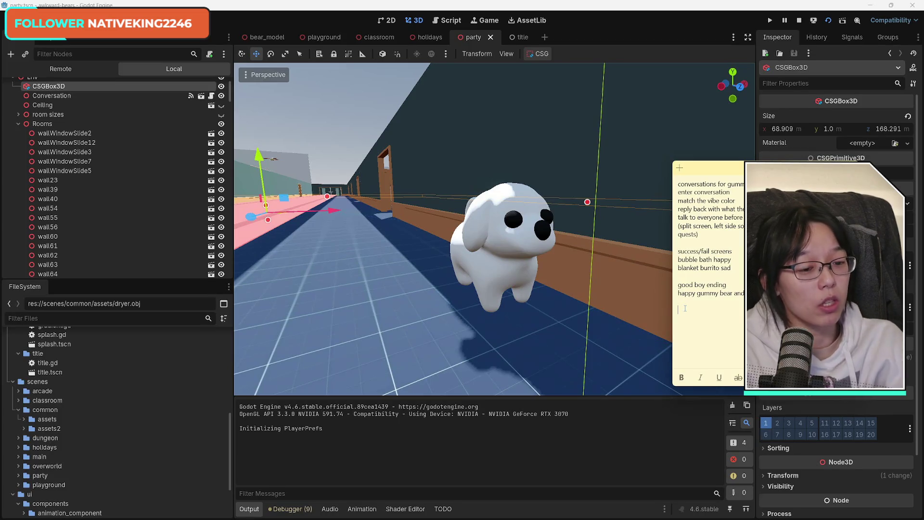
drag(689, 285, 716, 285)
- Add a 'bad ending' heading with a 'blanket burrito' line beneath it
click(702, 285)
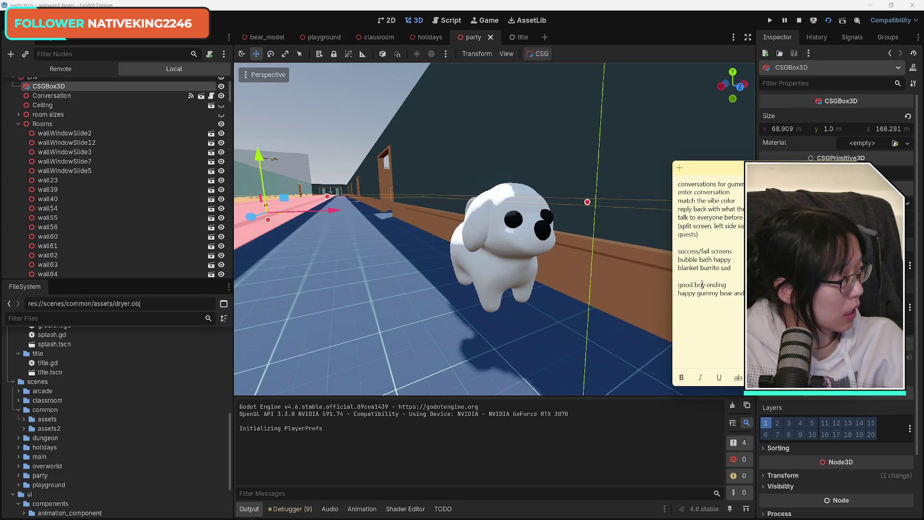
click(689, 313)
text(bad ending)
key(Return)
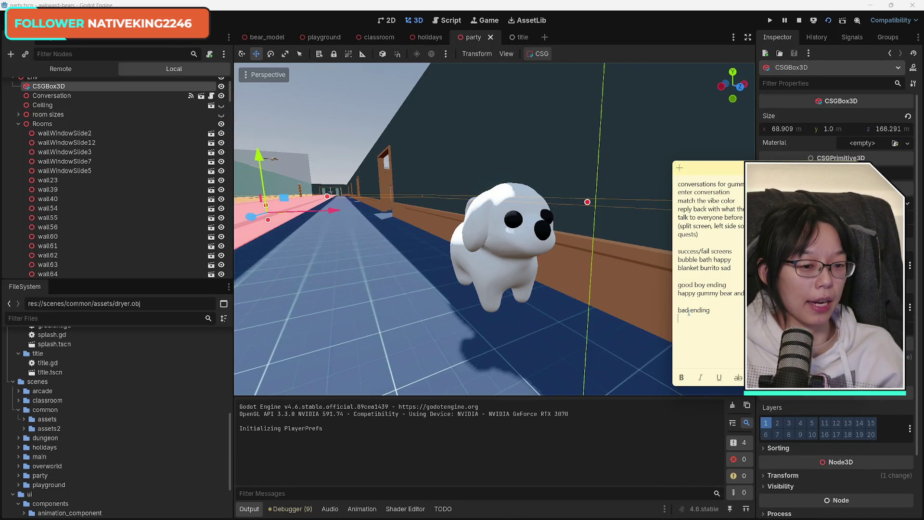
text(blank)
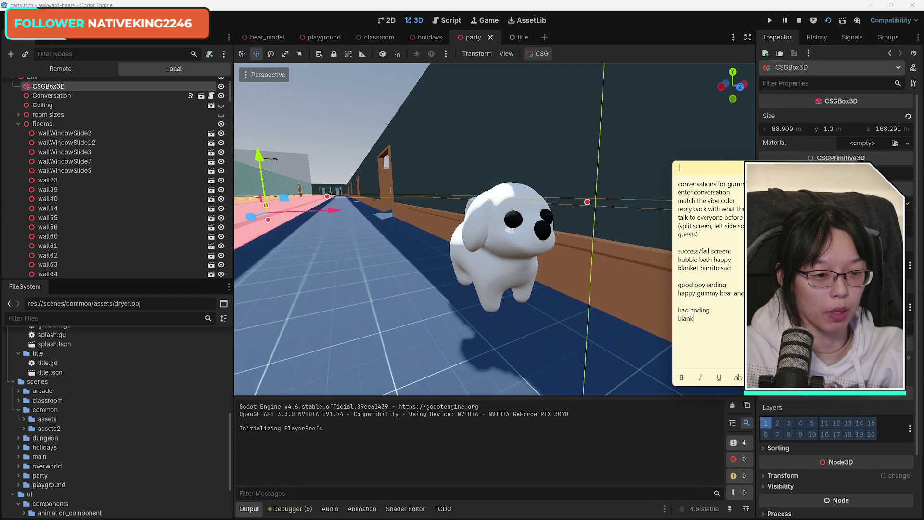
text(et burrito sad)
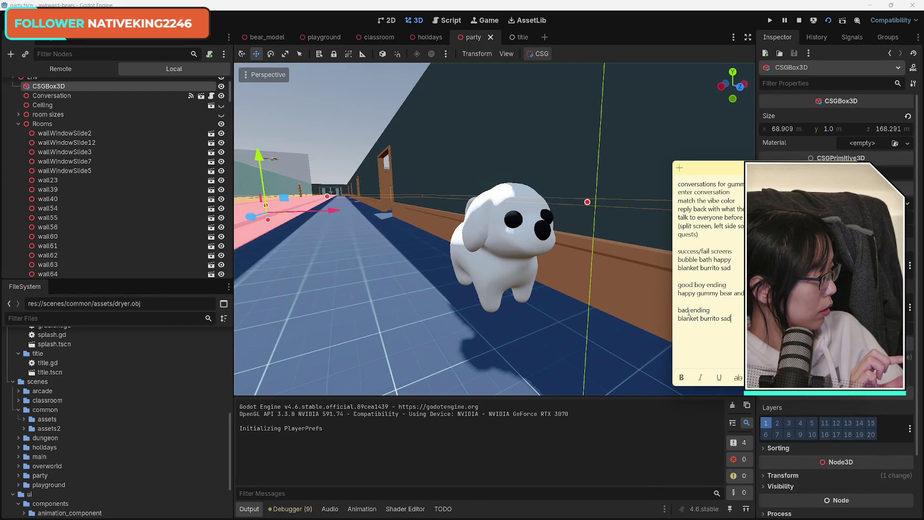
- Append 'with' to the earlier 'blanket burrito sad' line, then return to the Godot editor
key(Return)
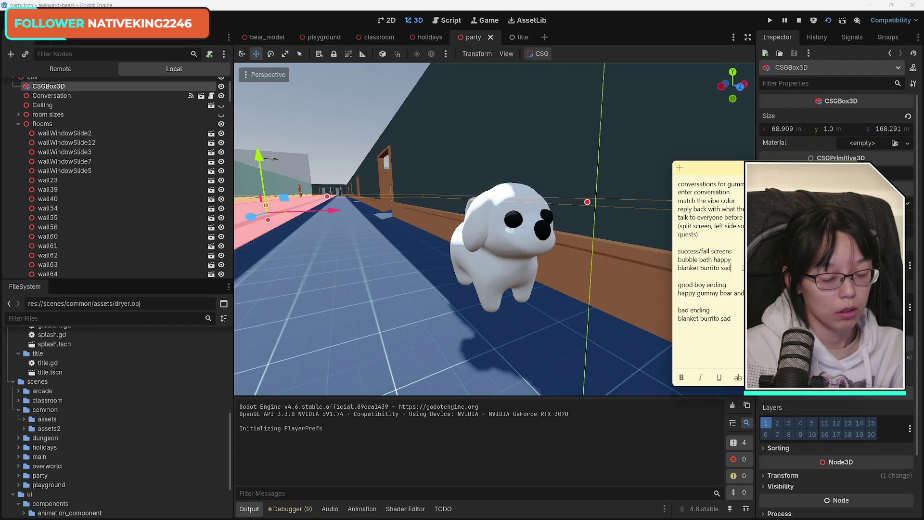
click(743, 268)
text(w)
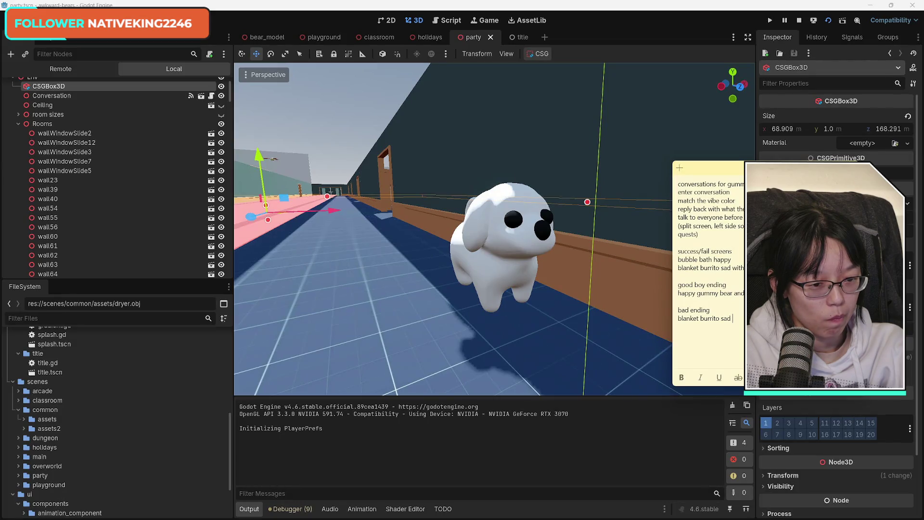
text(ith)
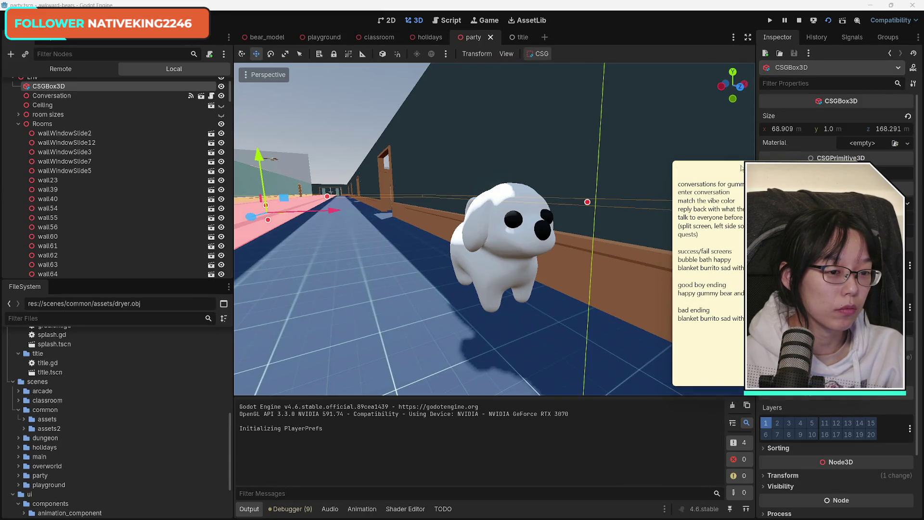
key(alt+Tab)
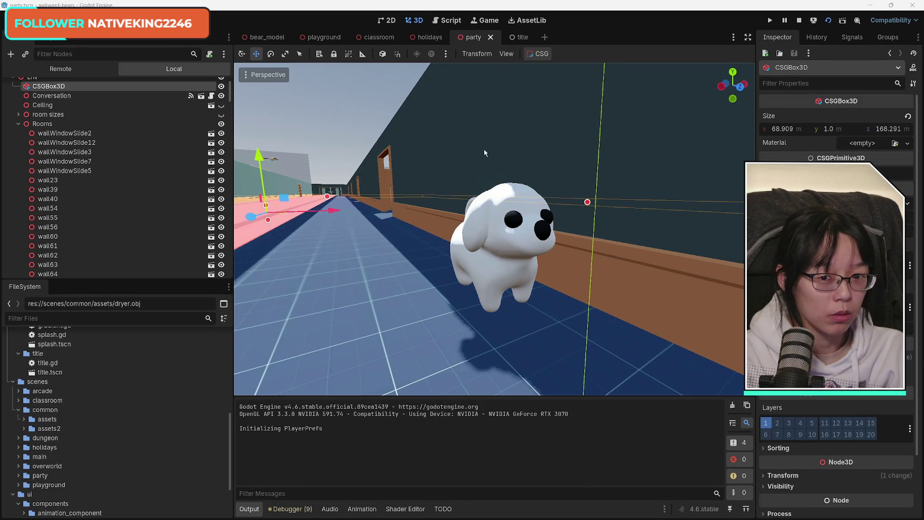
- Restore the Godot window from maximized, move it up-left and enlarge it over most of the desktop
double_click(384, 4)
mouse_move(566, 145)
mouse_down()
mouse_move(480, 53)
mouse_move(402, 20)
mouse_up()
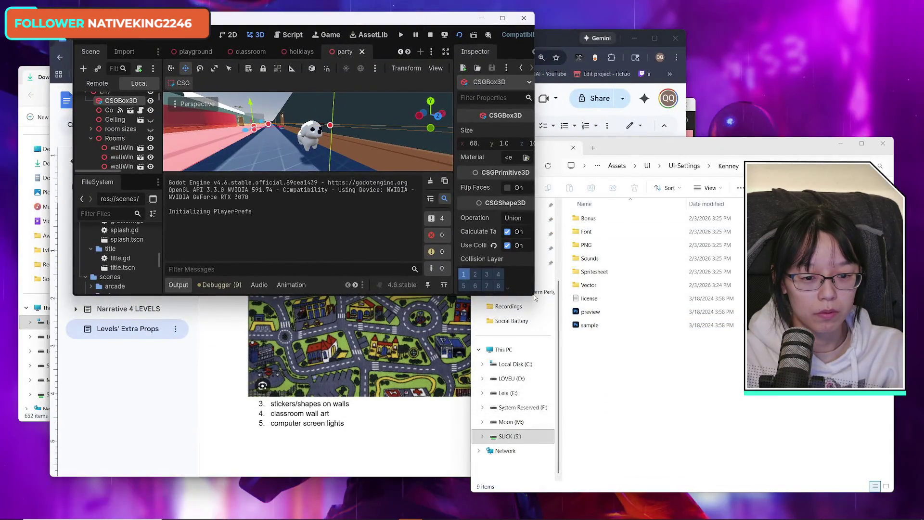
mouse_move(537, 296)
mouse_down()
mouse_move(735, 504)
mouse_move(848, 504)
mouse_up()
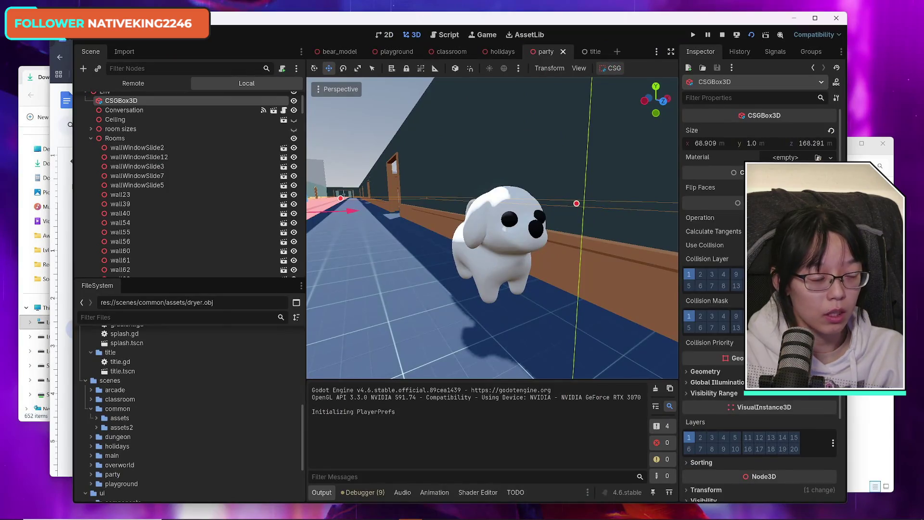